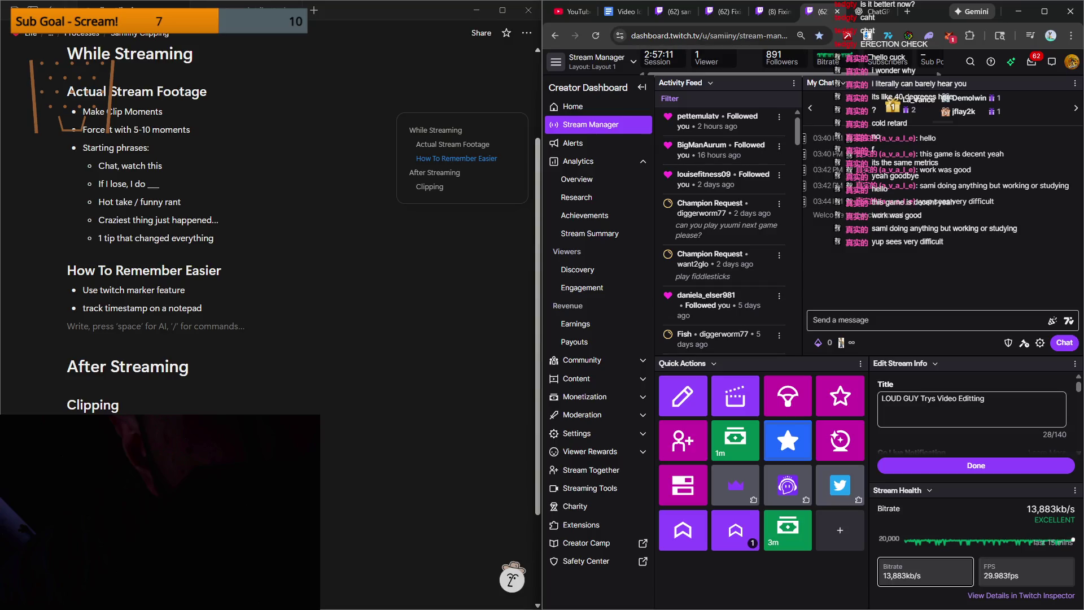
Step: With the Notion streaming notes open, switch the browser from Twitch Stream Manager to the ChatGPT conversation
left_click(577, 590)
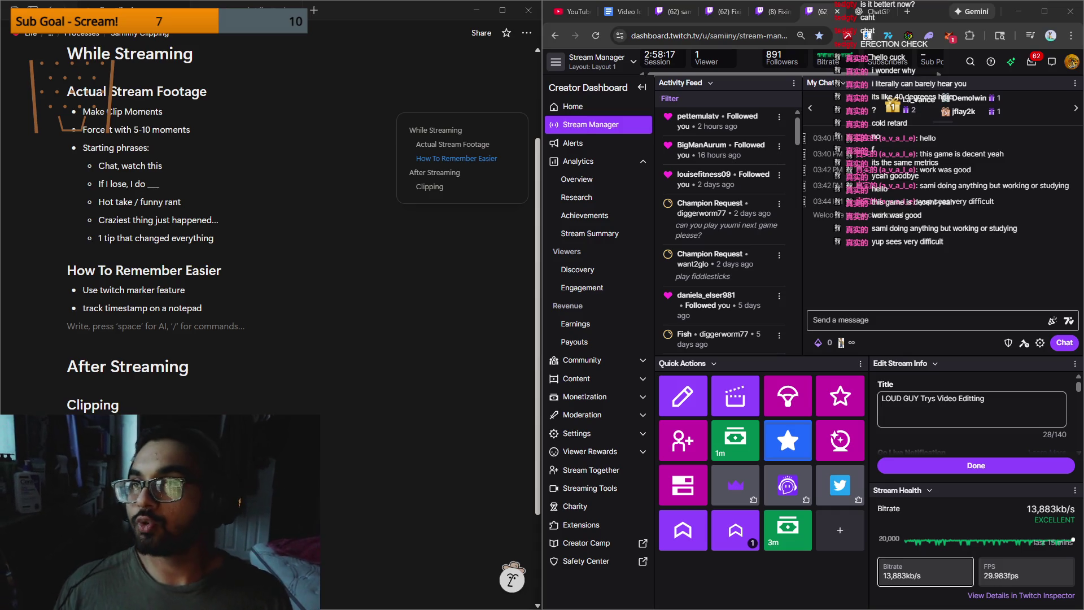
left_click(860, 16)
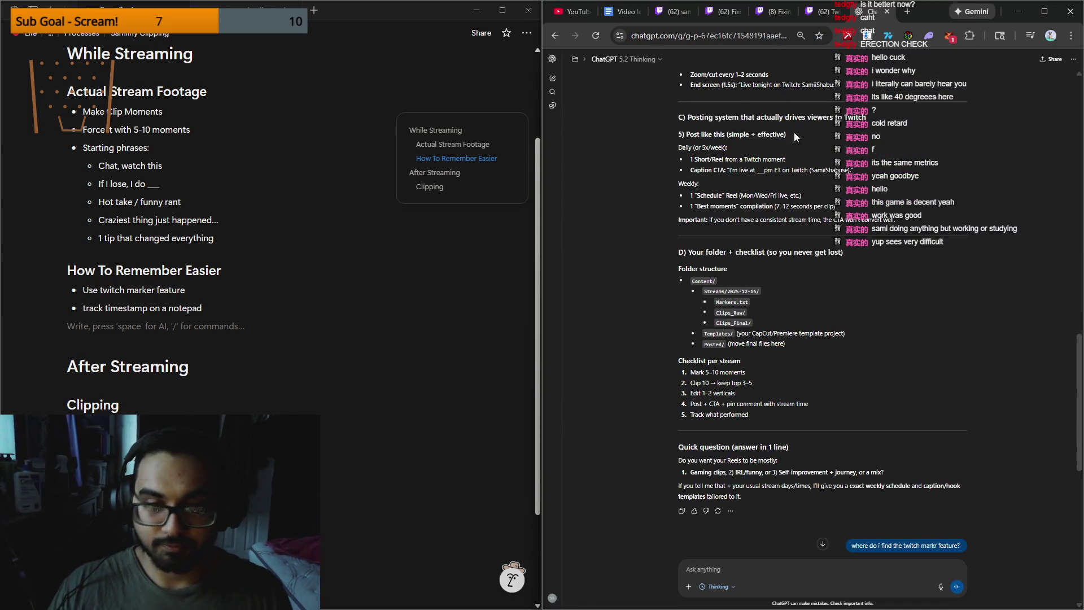
scroll(290, 380, "down", 1)
scroll(788, 435, "up", 2)
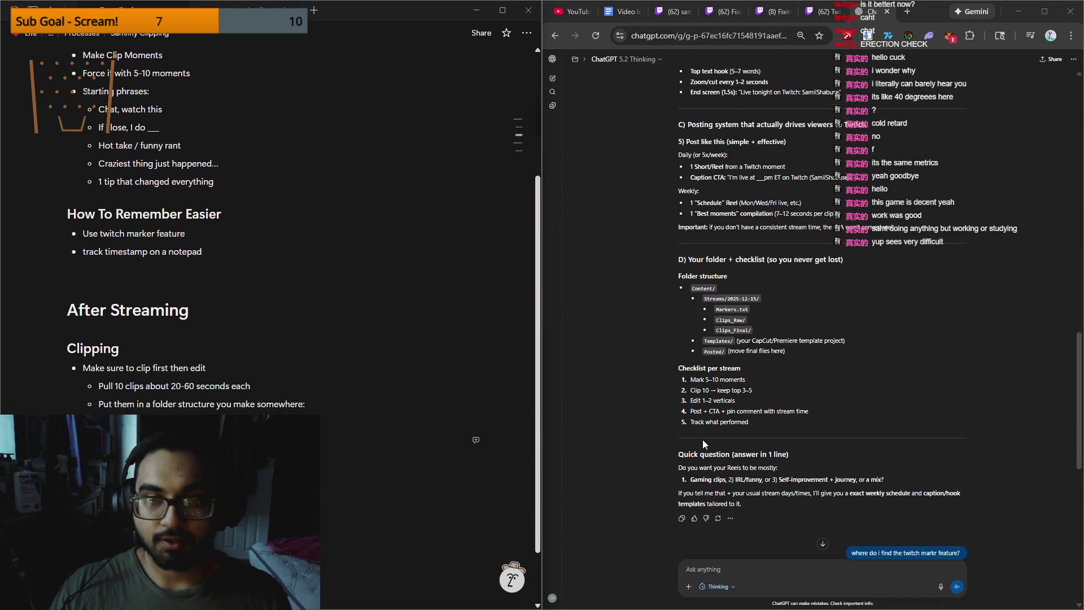
scroll(897, 411, "up", 2)
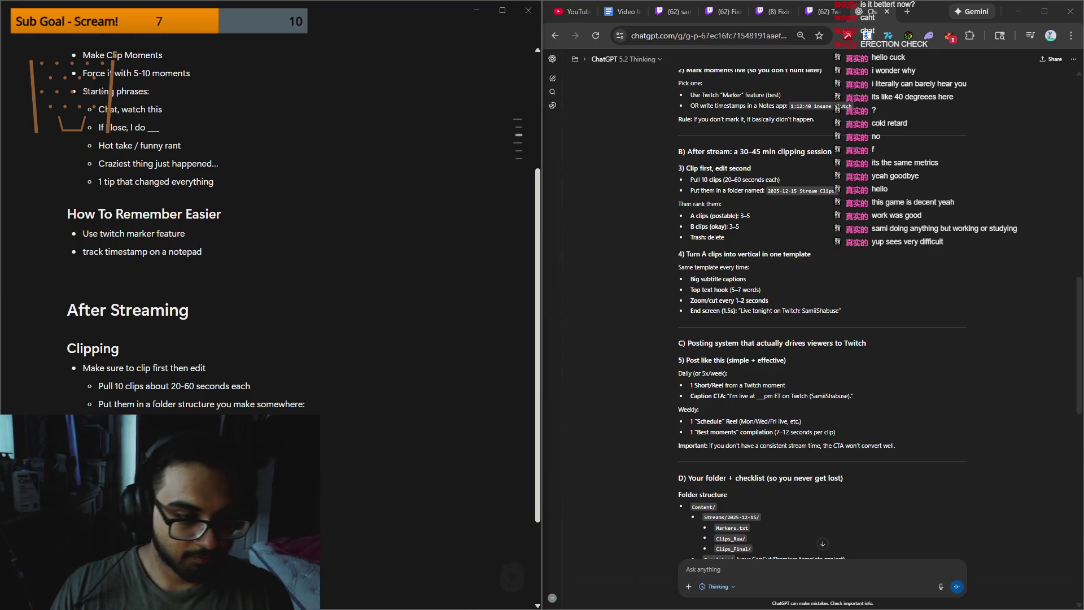
scroll(271, 226, "down", 1)
Step: Dismiss a word's spelling options, then scroll down the Clipping notes to the 'Turn A Clips Into Vertical Templates' section
right_click(172, 261)
key("Escape")
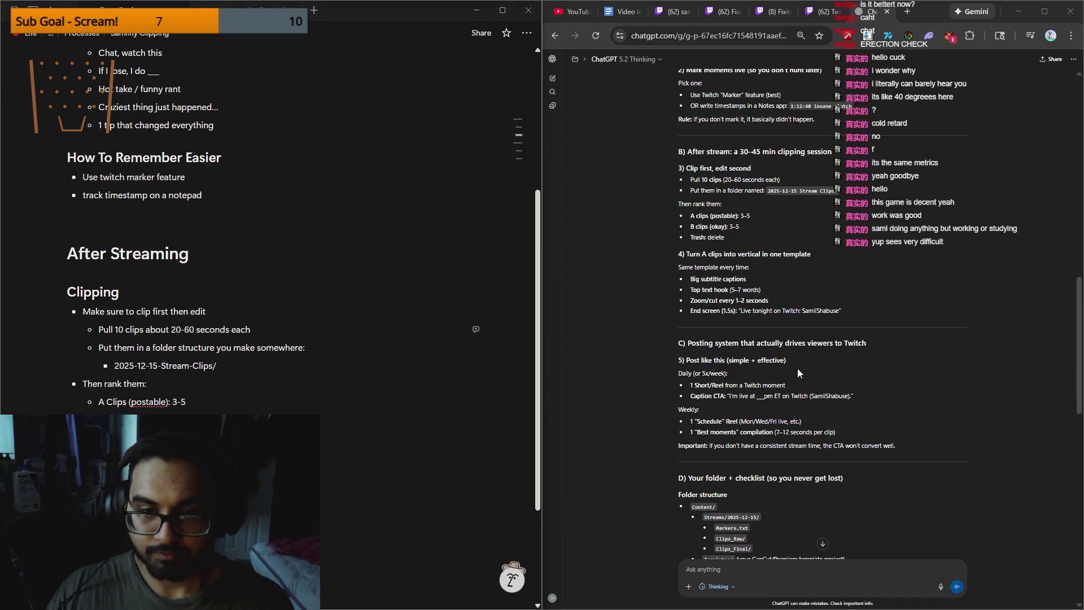
scroll(813, 358, "down", 1)
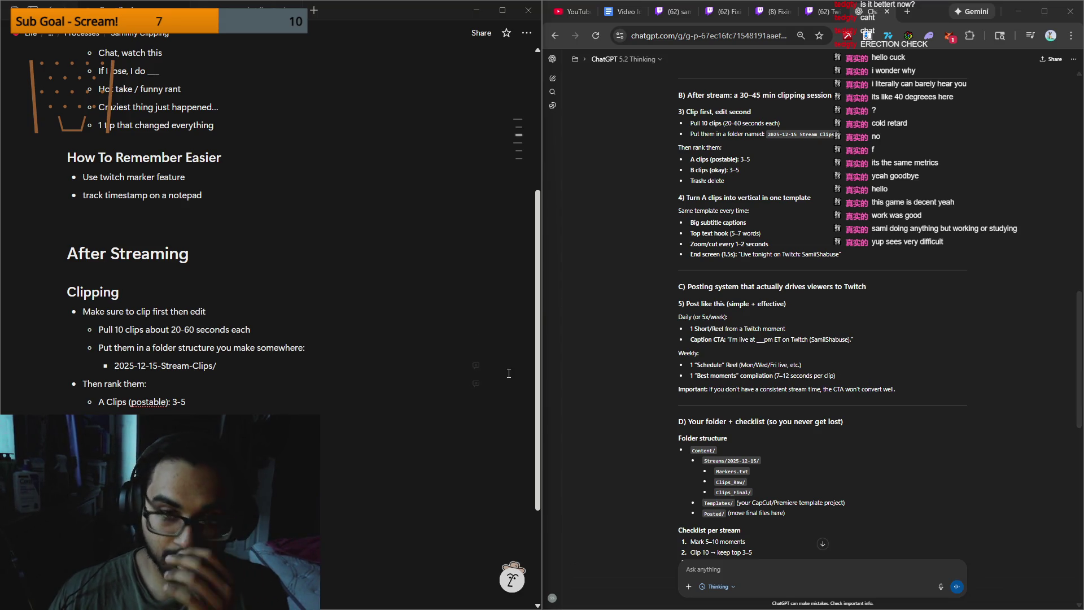
scroll(510, 371, "down", 3)
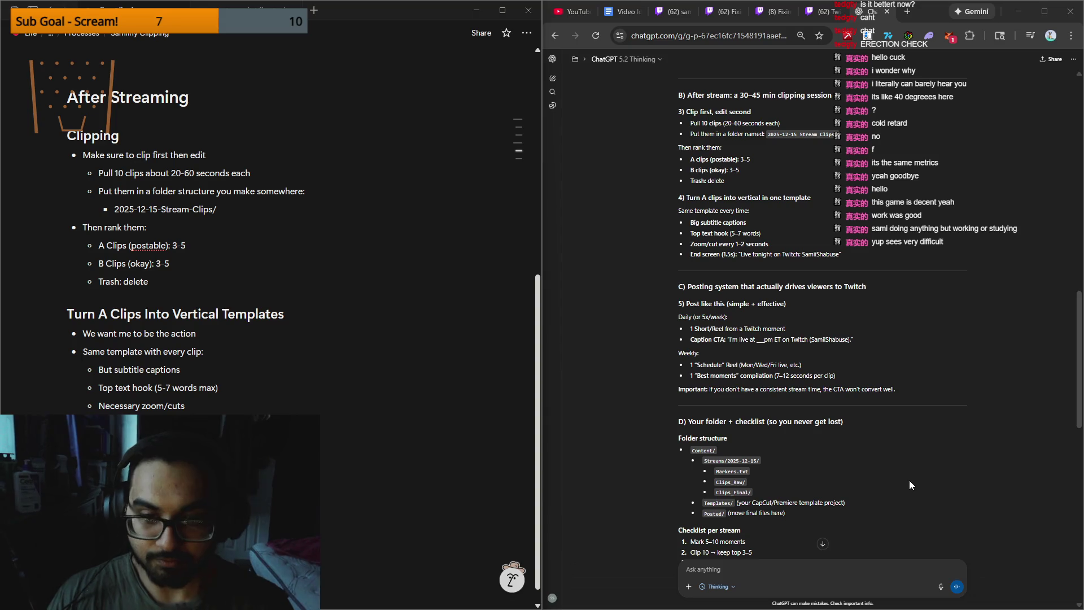
scroll(898, 471, "down", 1)
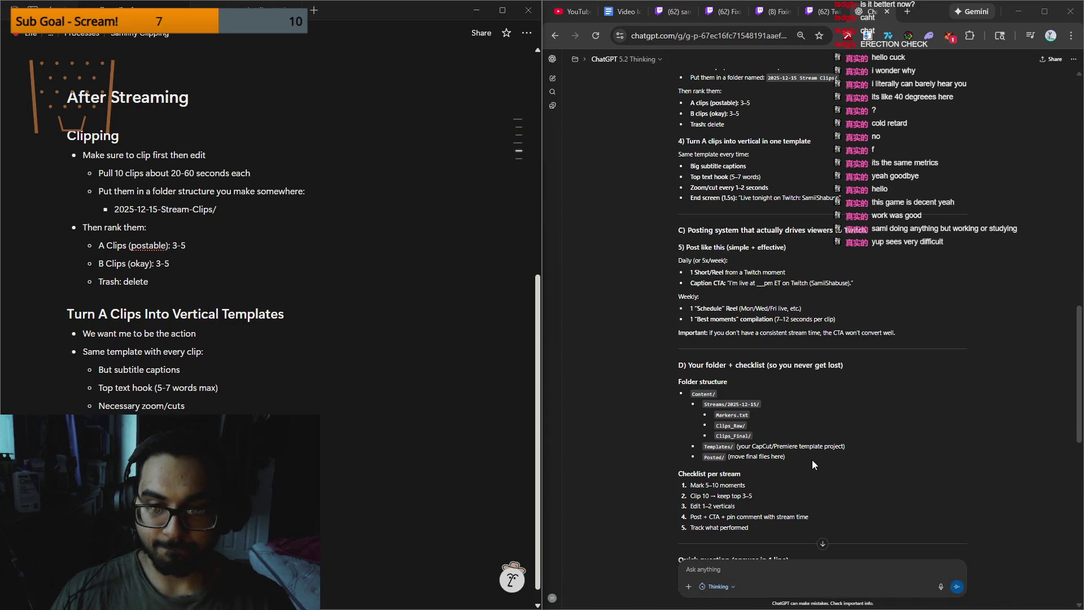
scroll(814, 459, "down", 1)
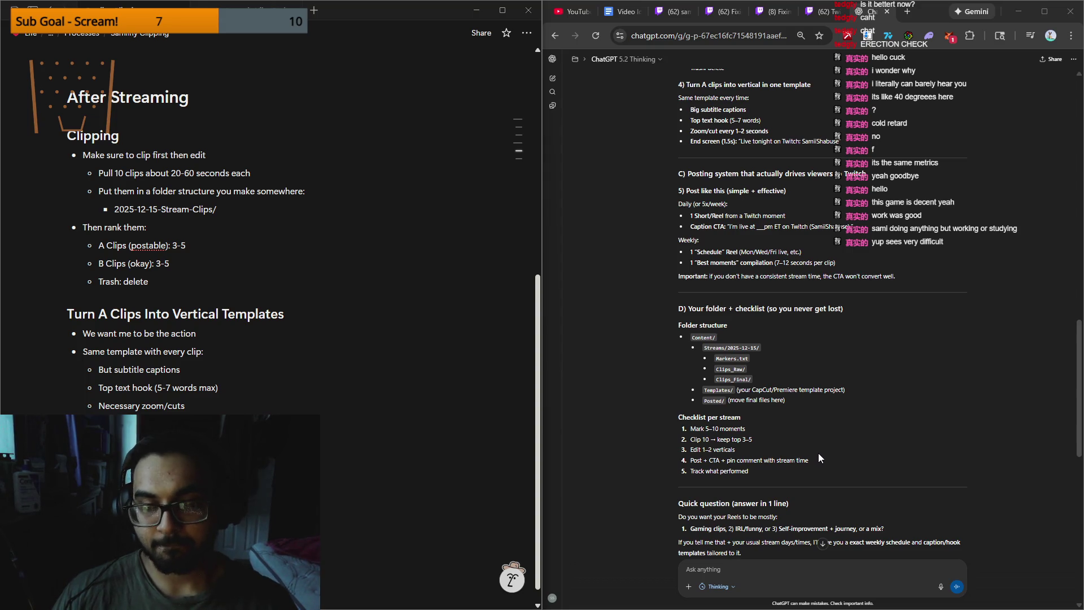
scroll(818, 459, "down", 10)
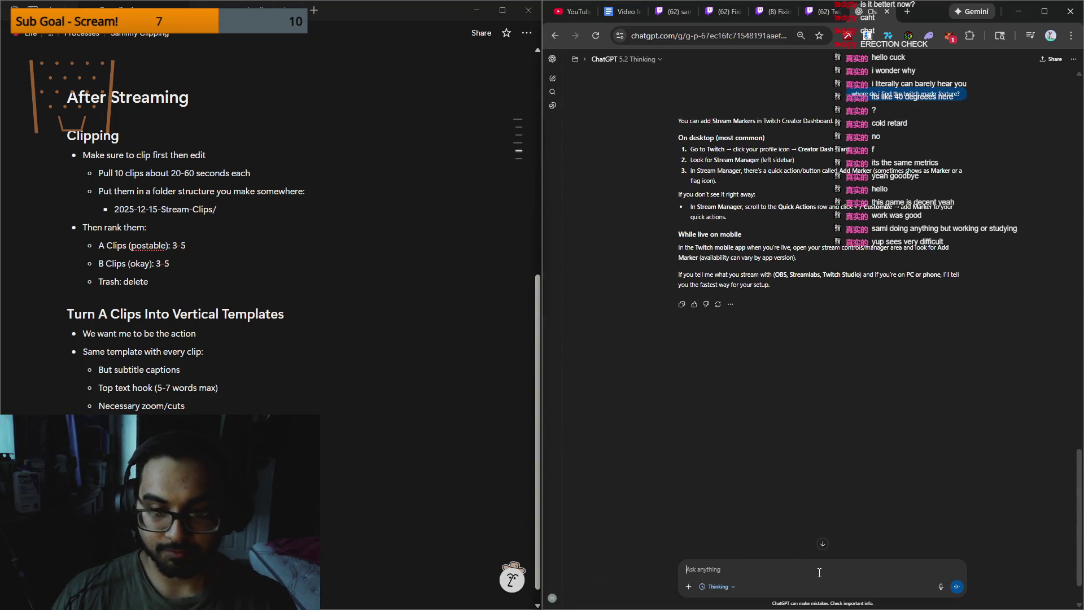
Step: Ask ChatGPT how often to post on each social platform and whether posts can be scheduled easily
type("okay how should i got about posting on social media how many should i post ")
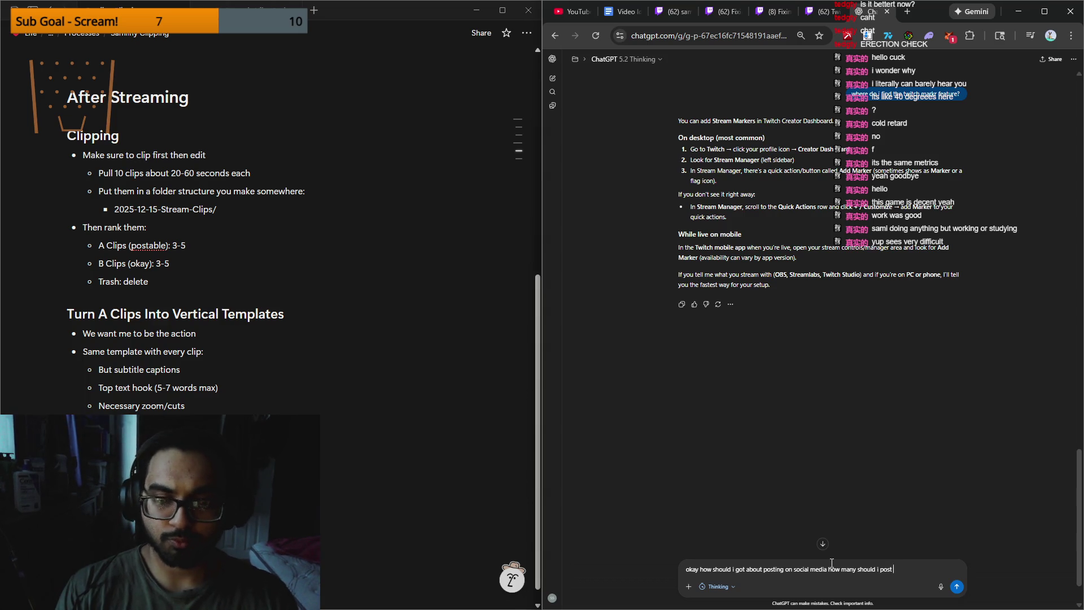
type("on each platform ")
type("and is there a way i can s")
type("cheudle")
key("BackSpace")
key("BackSpace")
type("dule")
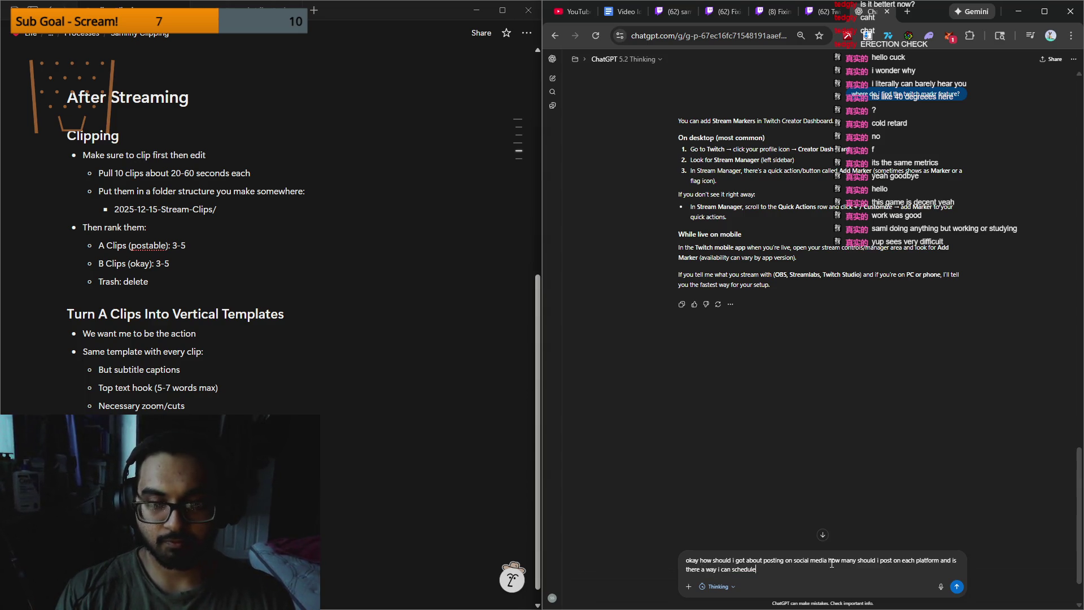
type(" the posts on there easily?")
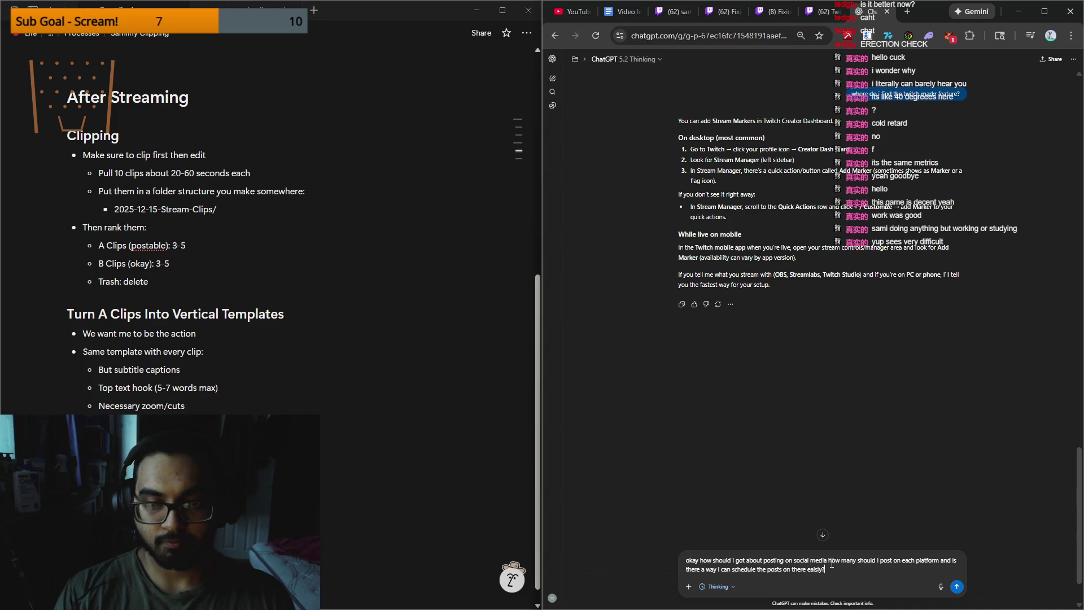
key("Return")
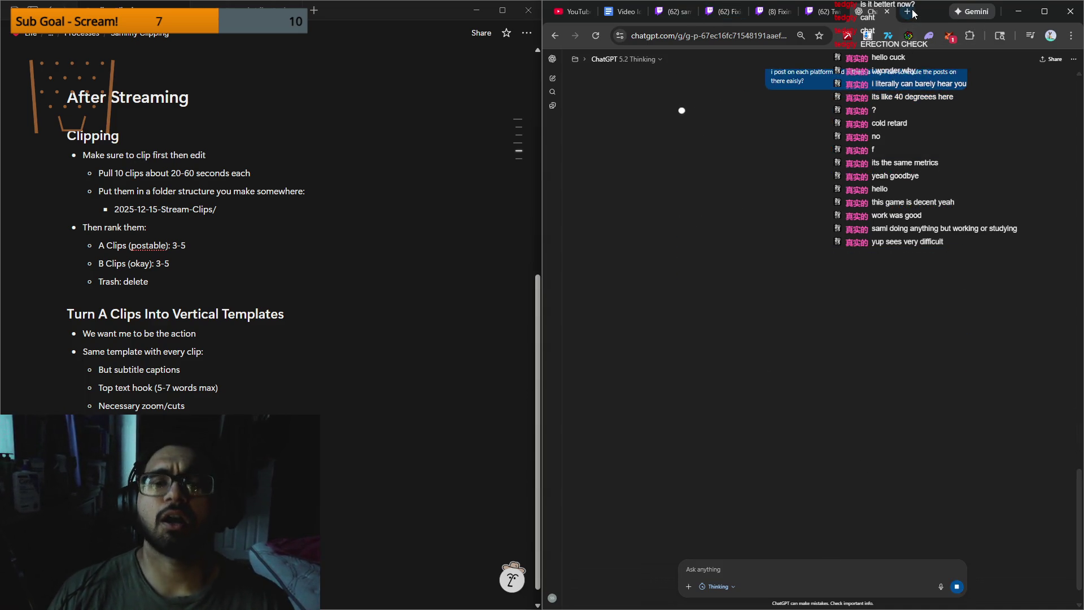
Step: Open YouTube's homepage in a new browser tab
left_click(903, 14)
type("you")
key("Return")
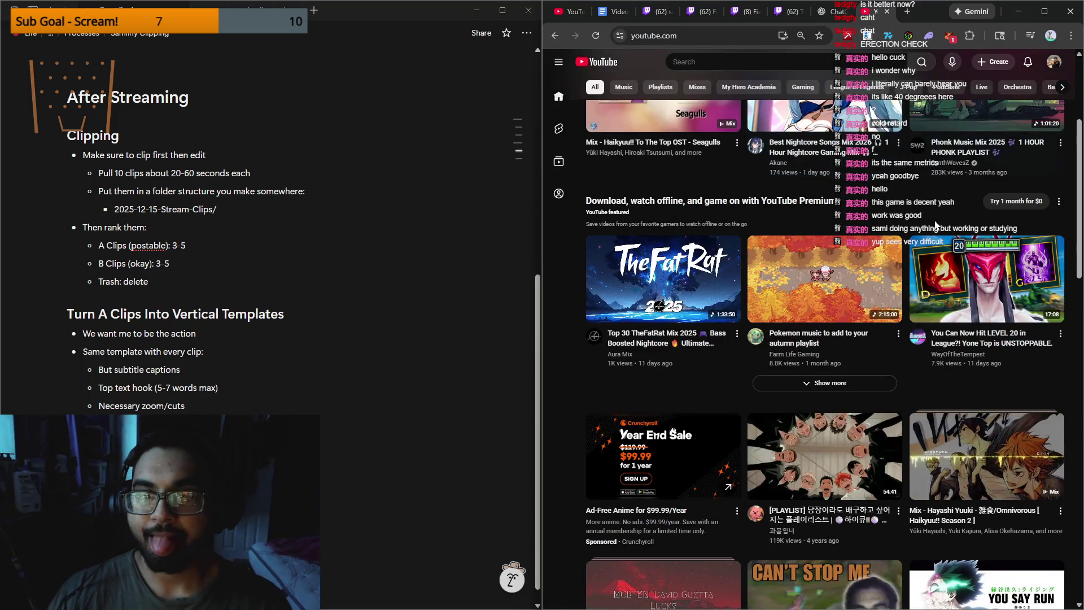
Step: Go to your own YouTube channel and look through its Videos and Shorts tabs
scroll(791, 118, "up", 4)
left_click(1054, 62)
left_click(1018, 114)
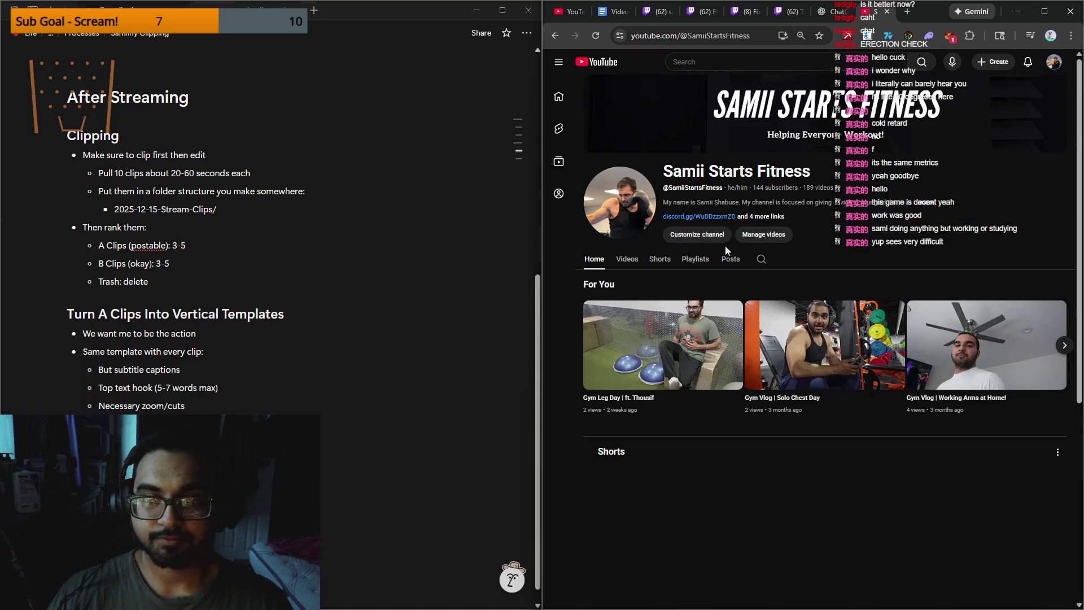
left_click(639, 271)
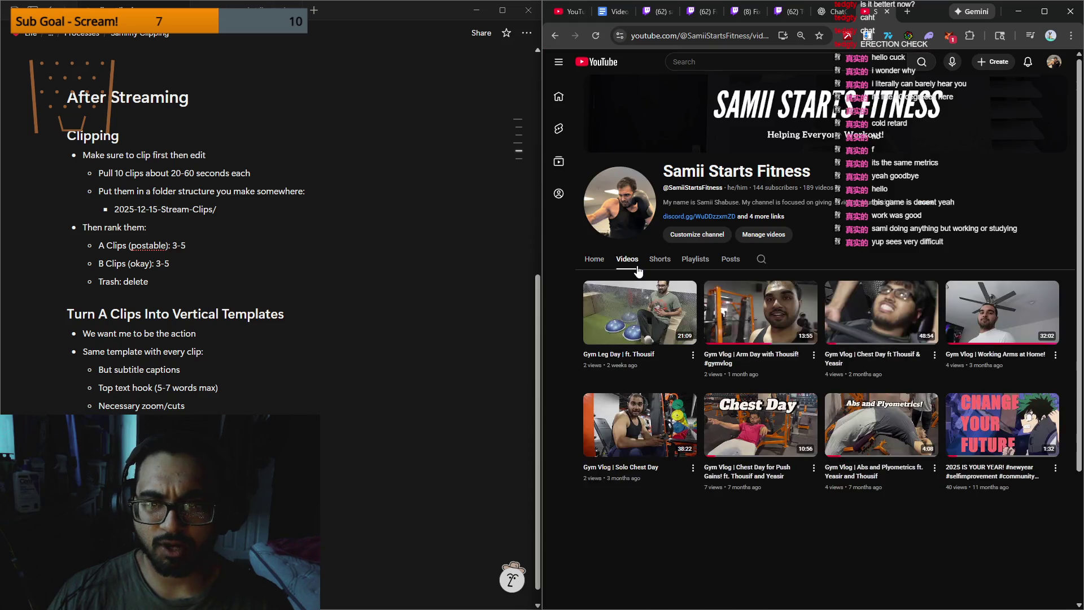
left_click(662, 267)
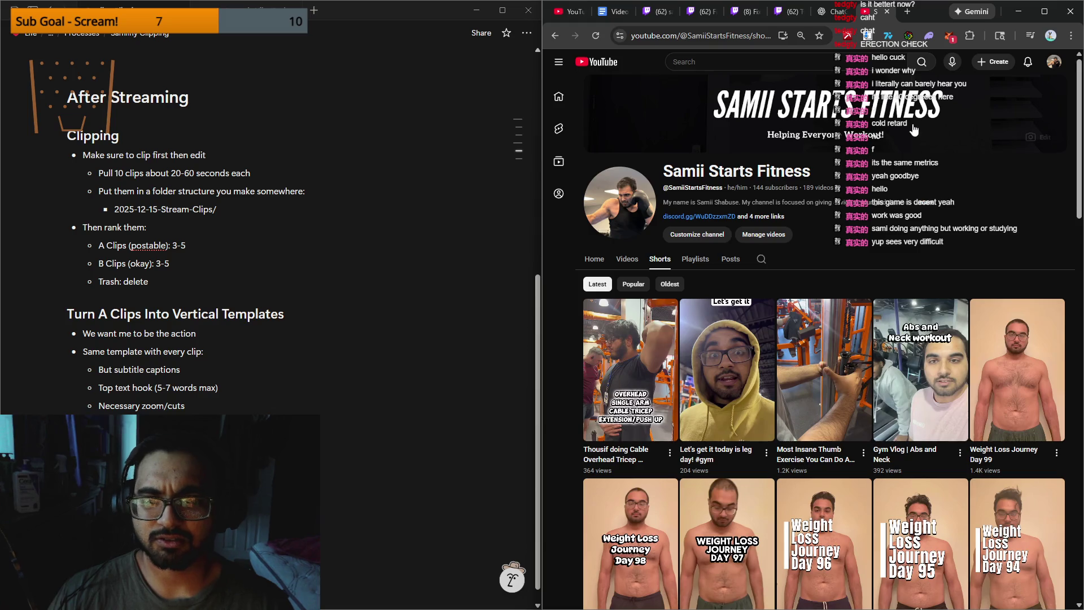
Step: Check the account's other channels, then open a browser window for the streaming Chrome profile
left_click(1054, 61)
left_click(1020, 155)
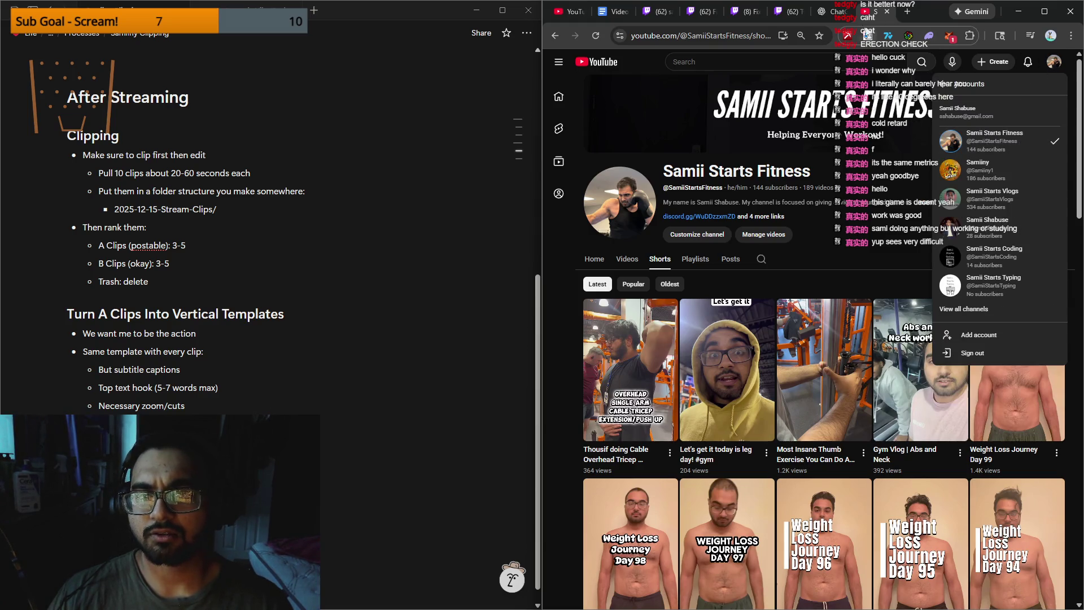
left_click(864, 11)
left_click(1053, 36)
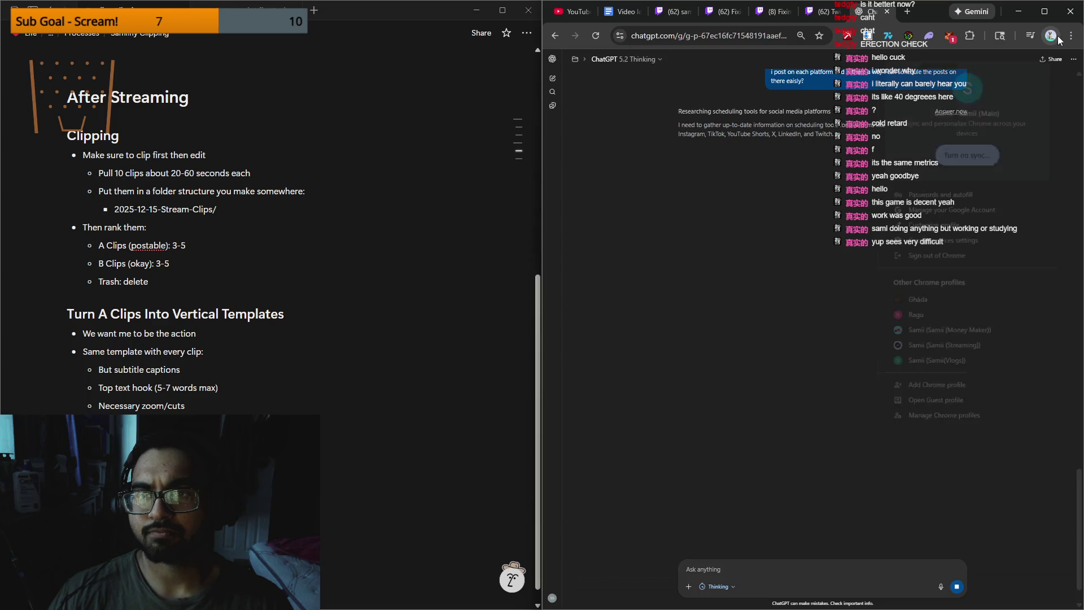
left_click(999, 346)
Step: Watch the liked snow-cleaning clip from X notifications with sound, then open the YouTube Studio dashboard
left_click(1050, 19)
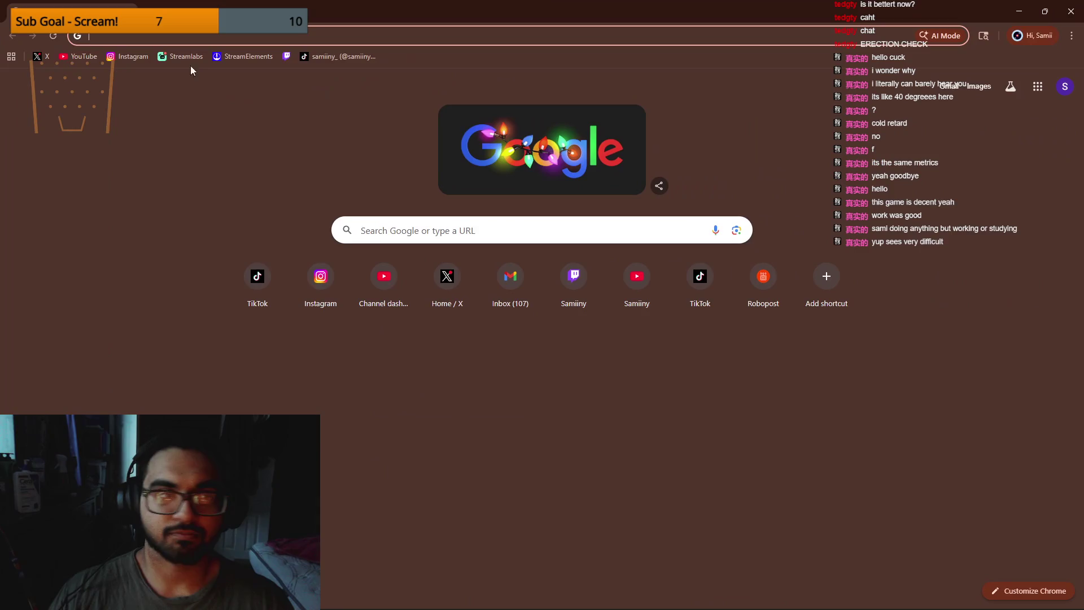
left_click(47, 58)
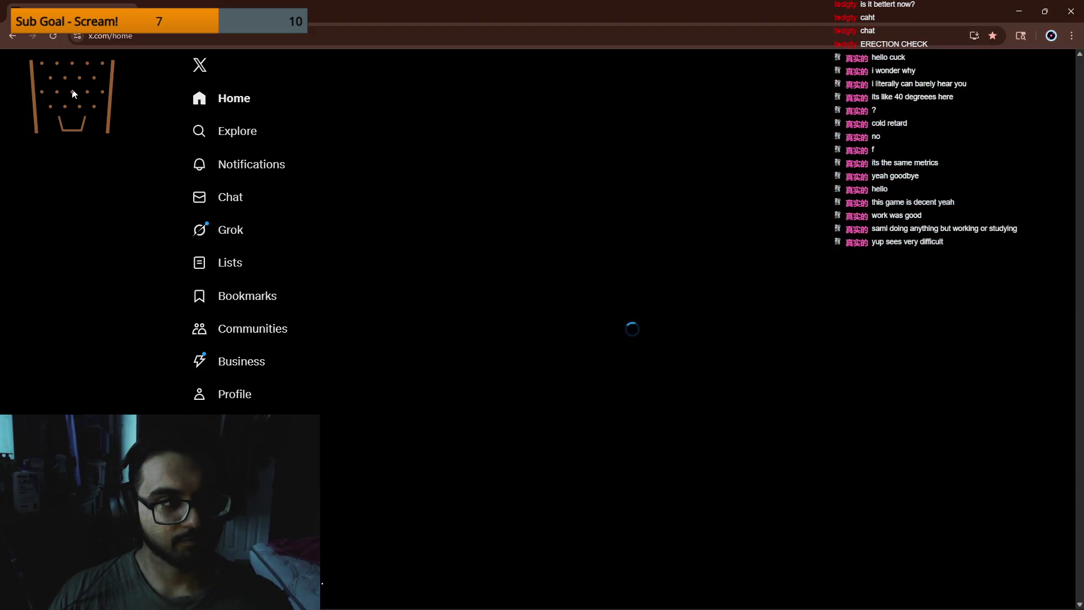
left_click(244, 173)
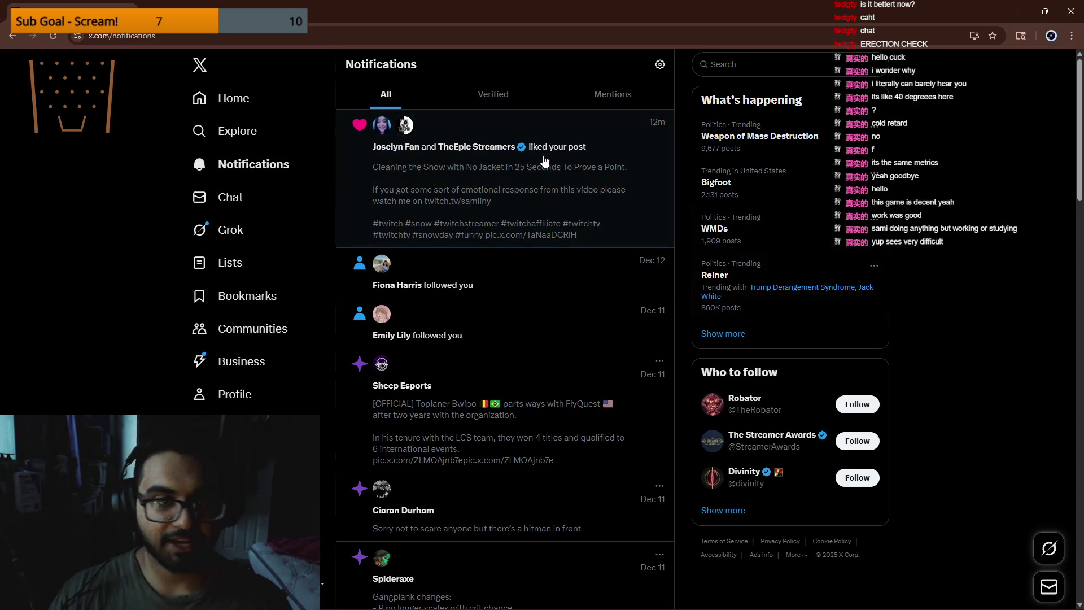
left_click(486, 198)
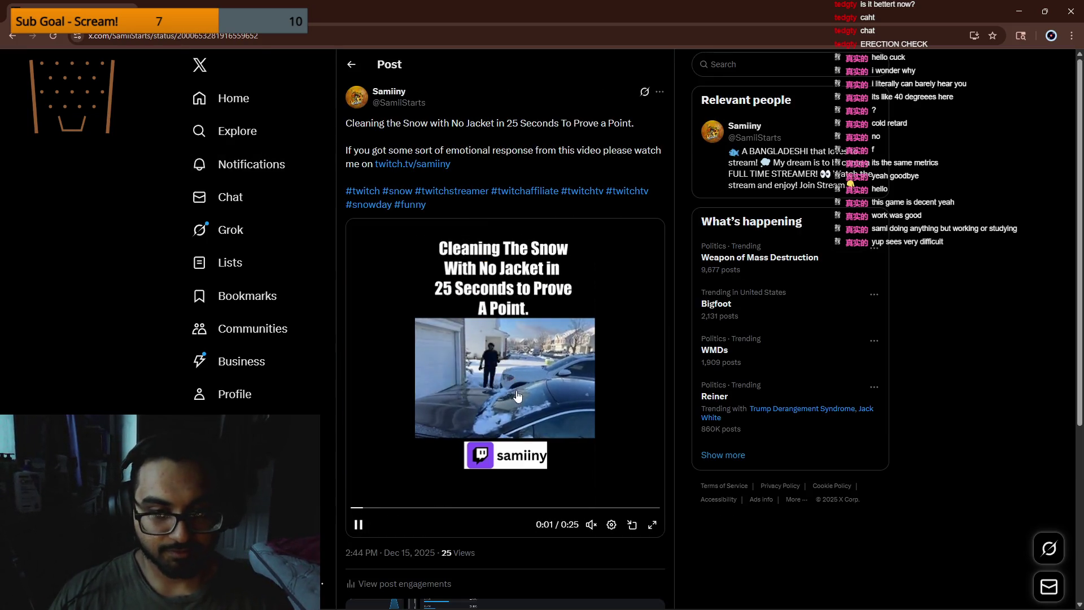
scroll(478, 483, "down", 4)
scroll(476, 478, "up", 4)
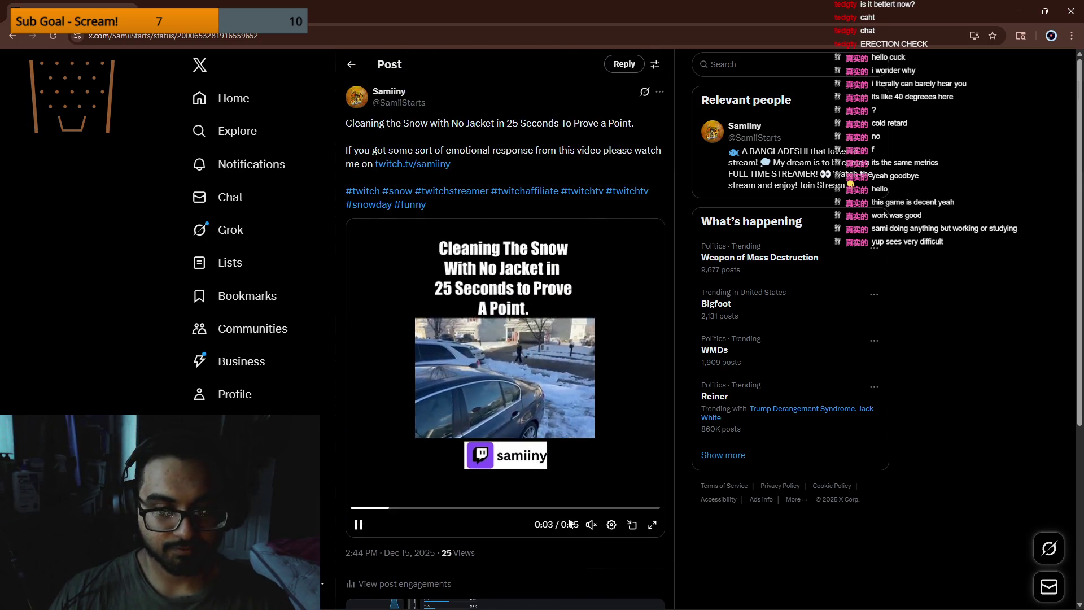
left_click(591, 525)
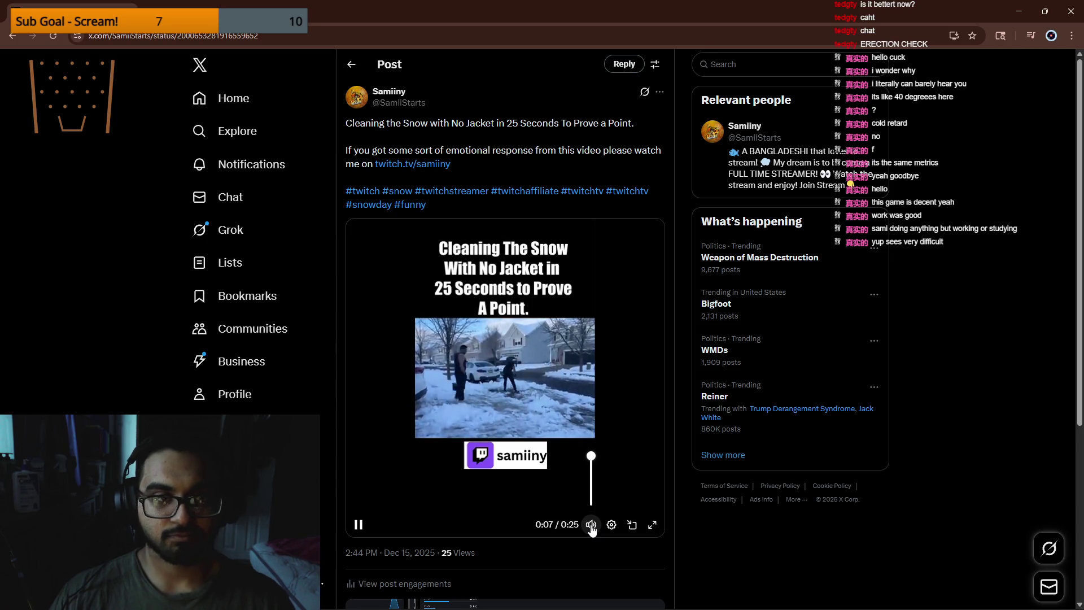
left_click(151, 8)
left_click(82, 56)
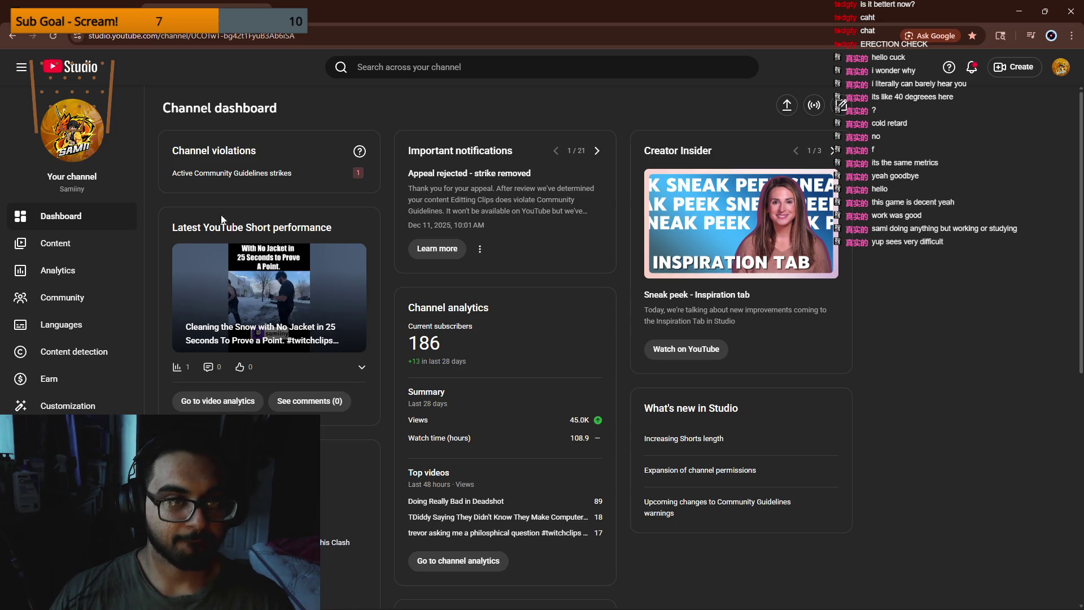
Step: View the channel's uploaded Shorts in YouTube Studio, then open the streaming Instagram profile in a new tab
left_click(91, 250)
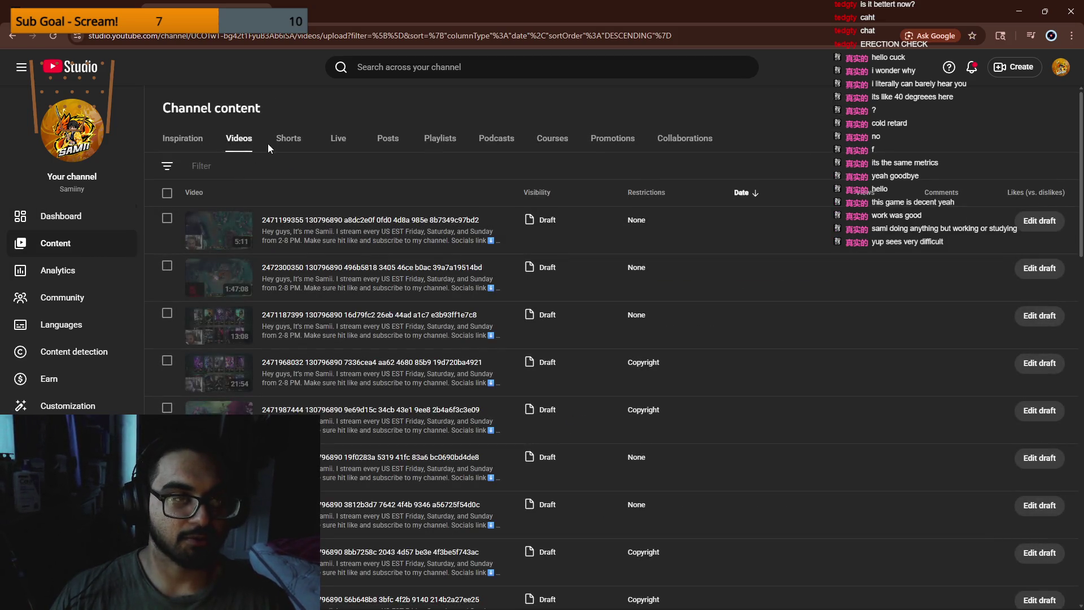
left_click(278, 144)
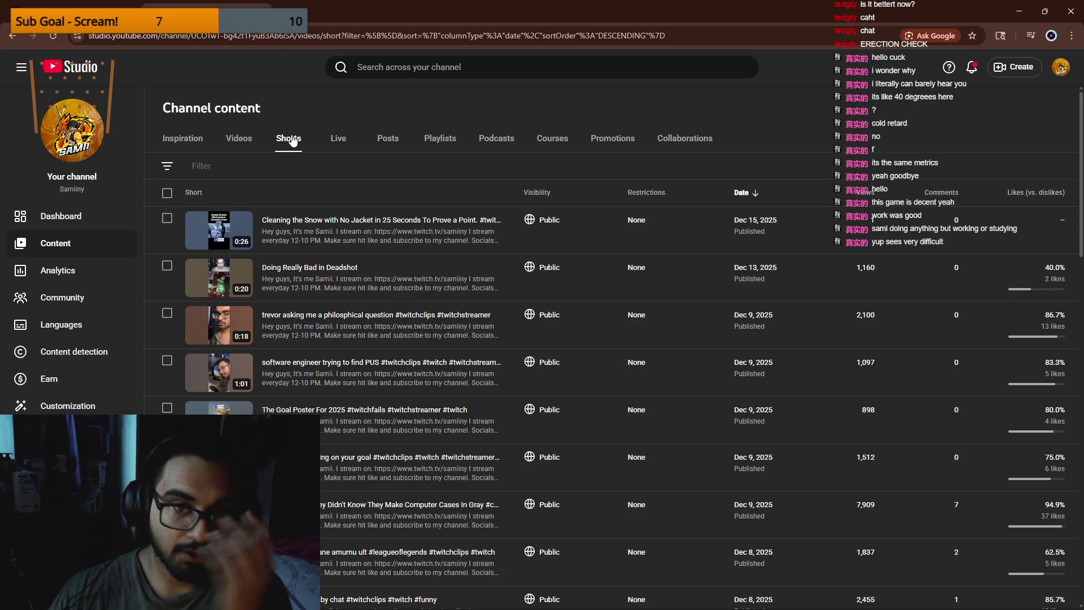
key("ctrl+t")
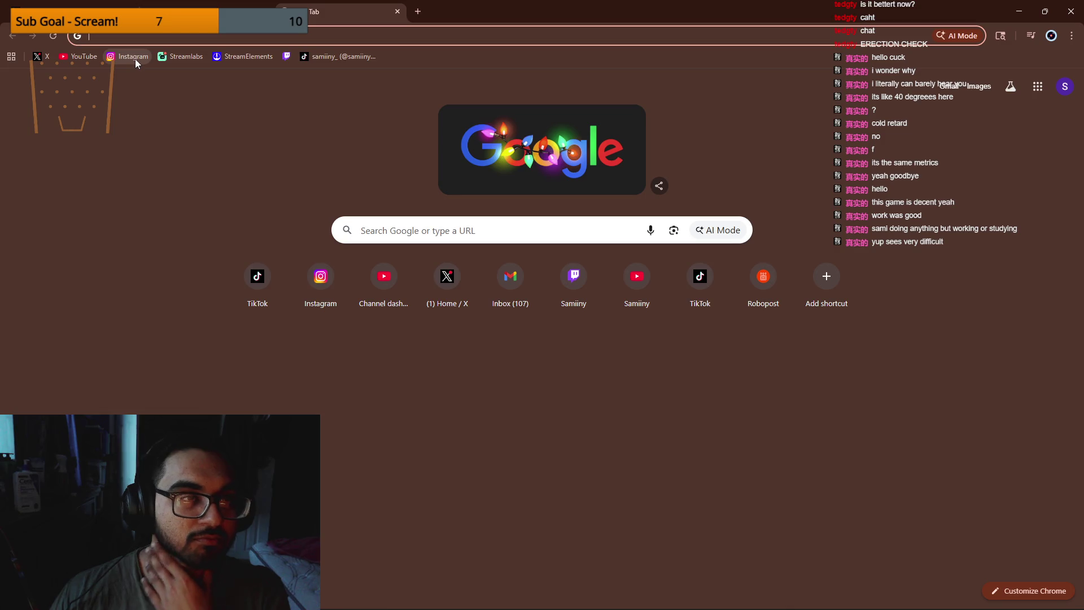
left_click(135, 59)
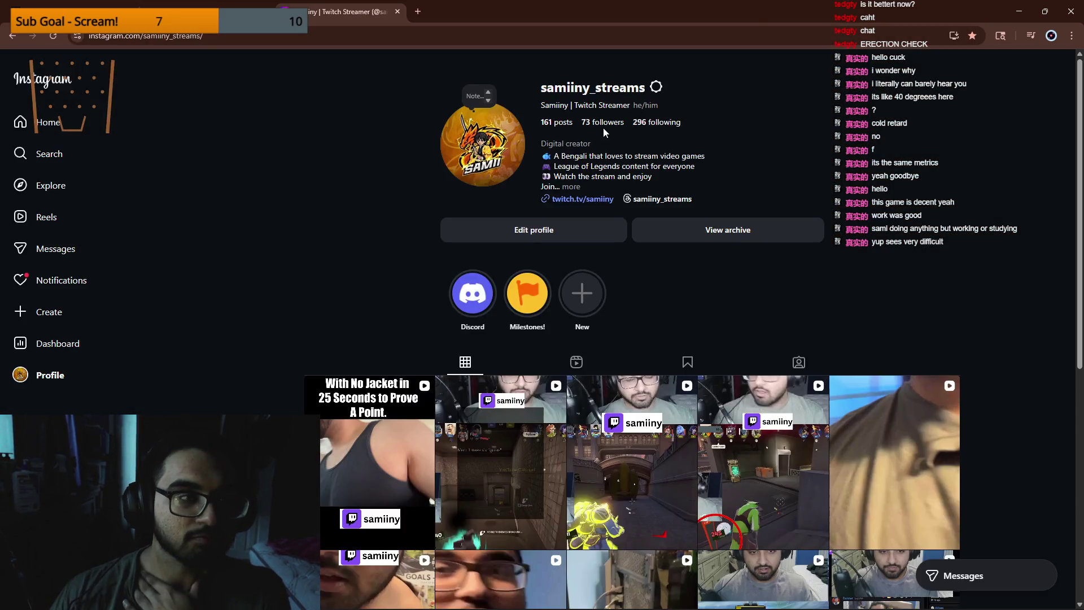
Step: Open the snow-cleaning reel from Instagram notifications and like the viewer's bronchitis comment
left_click(89, 270)
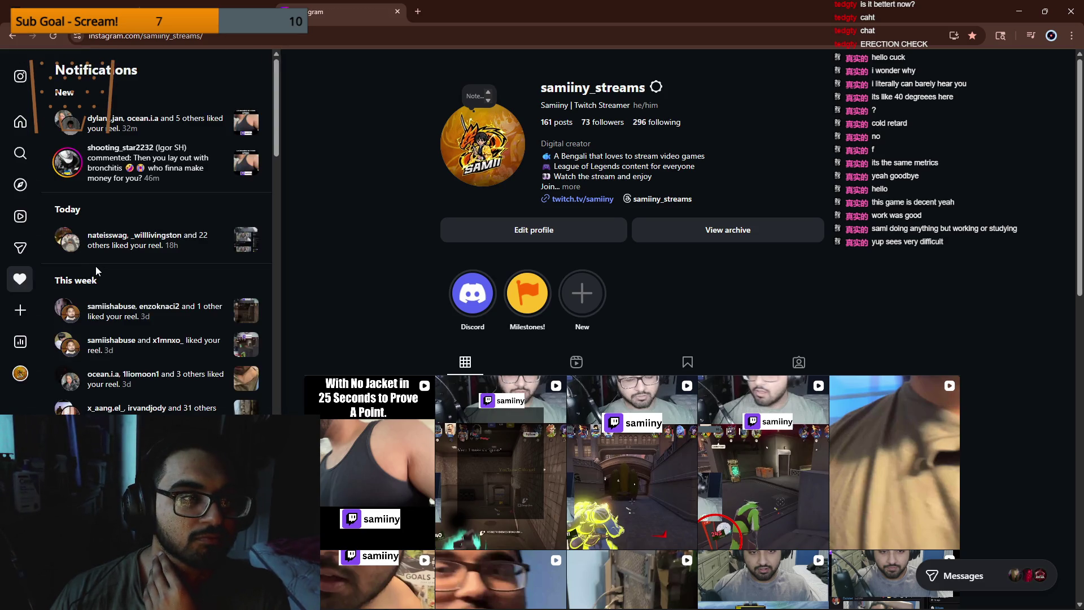
left_click(246, 177)
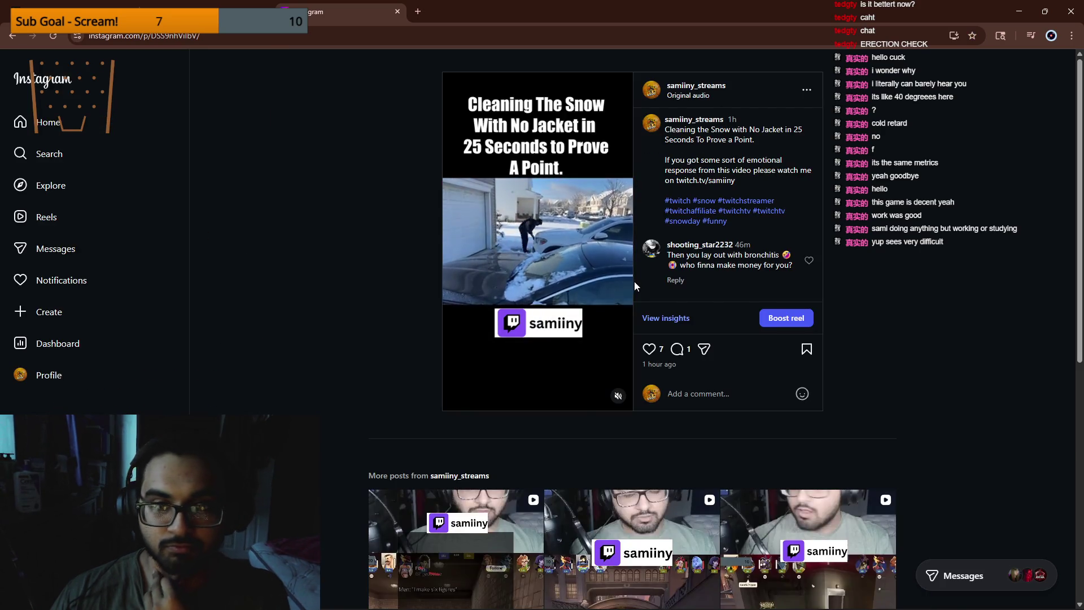
left_click(809, 261)
Step: Reply 'it's about how bad we want it! just imagine' to that comment and post it
left_click(698, 280)
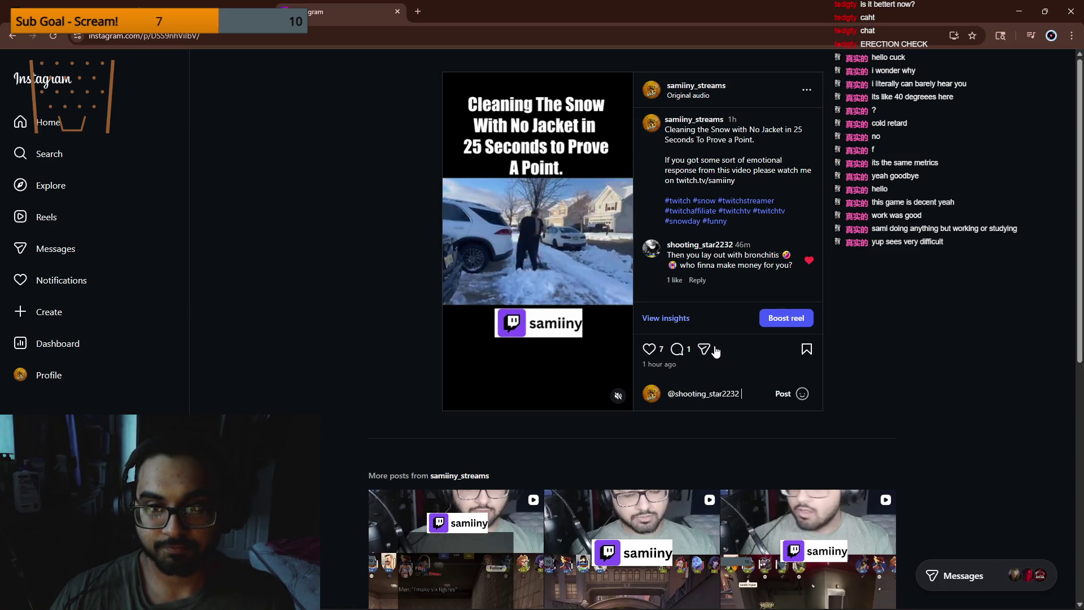
type("it's about how abd")
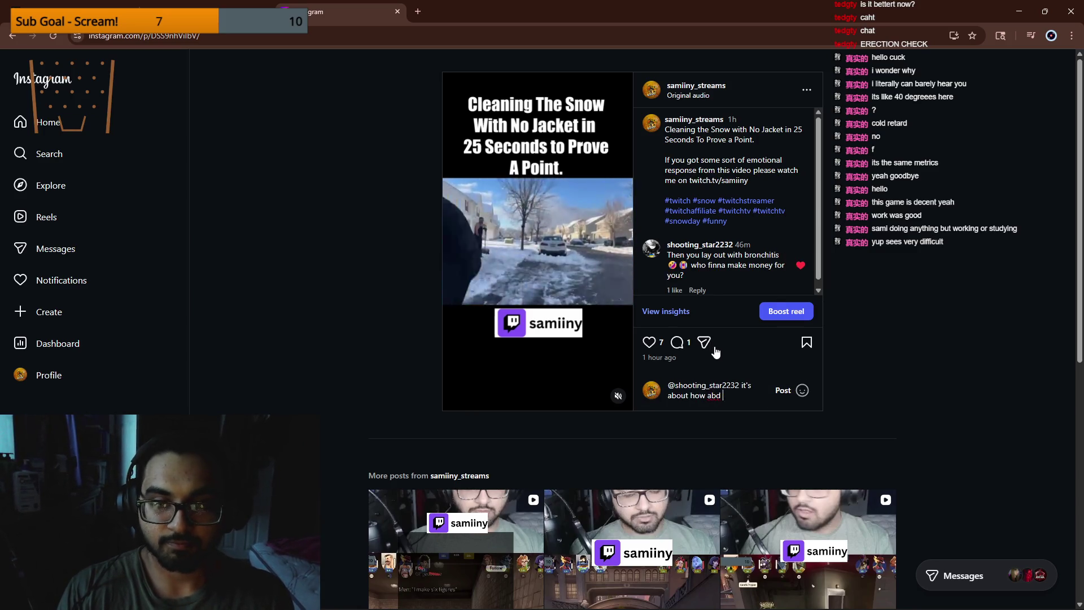
key("BackSpace")
key("BackSpace")
key("BackSpace")
type("bad we want it!")
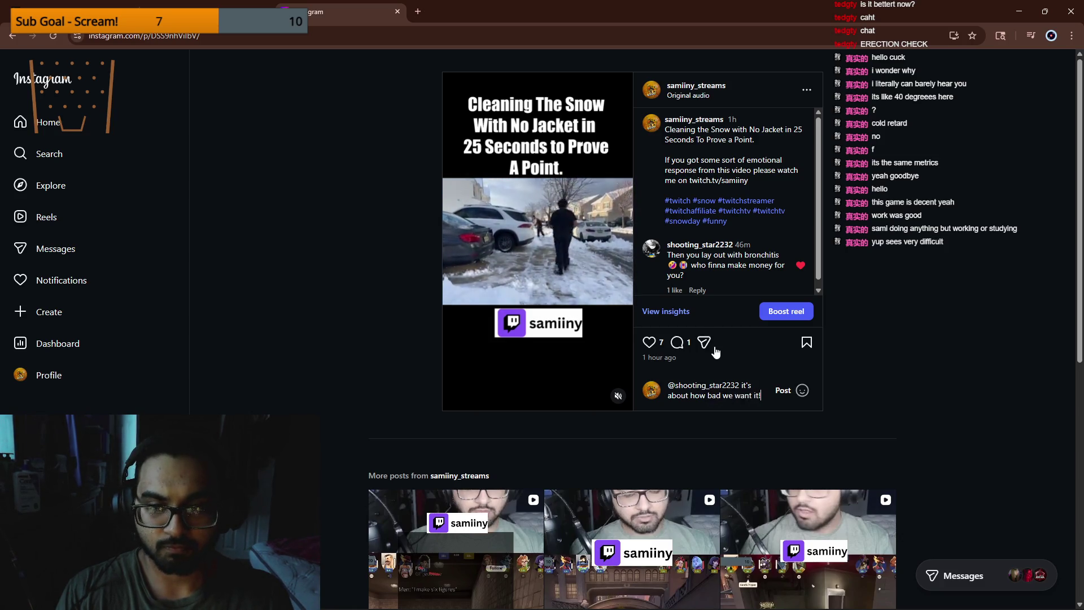
type(" just imagine")
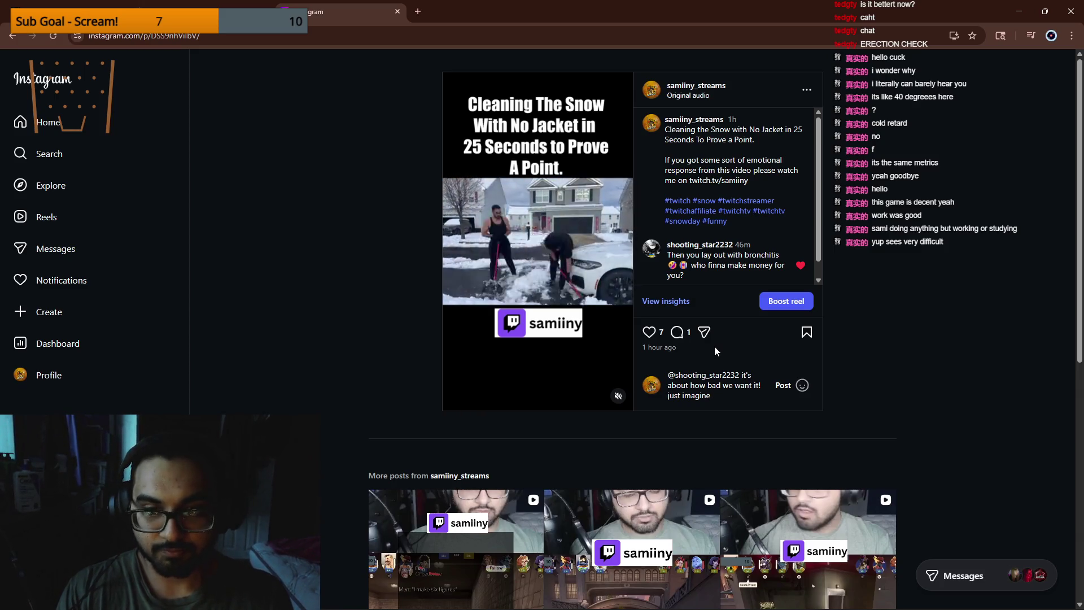
left_click(783, 385)
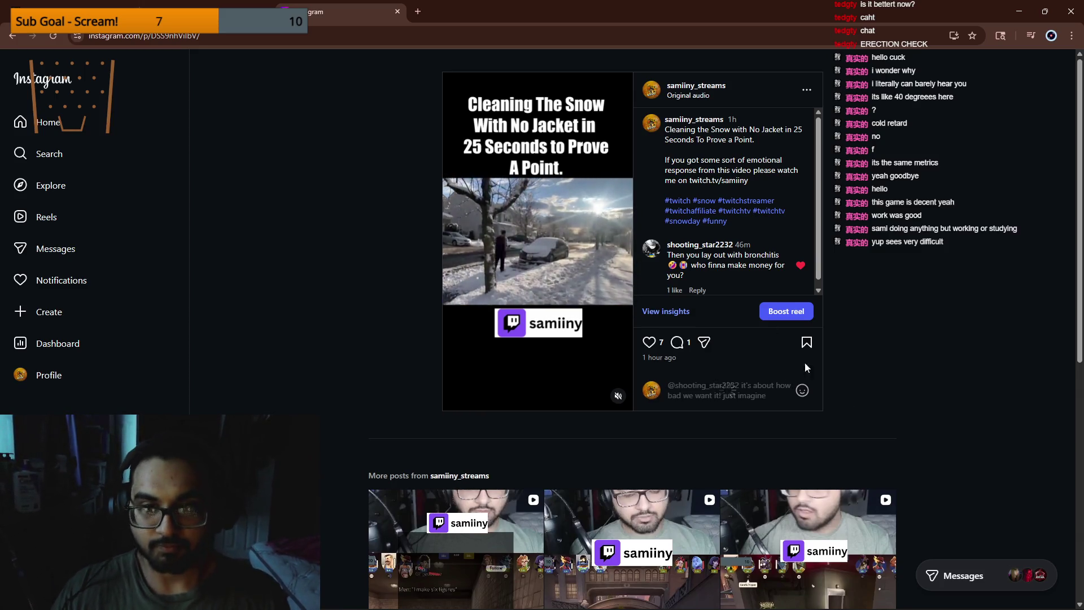
scroll(754, 229, "down", 2)
scroll(737, 205, "up", 2)
scroll(883, 249, "up", 1)
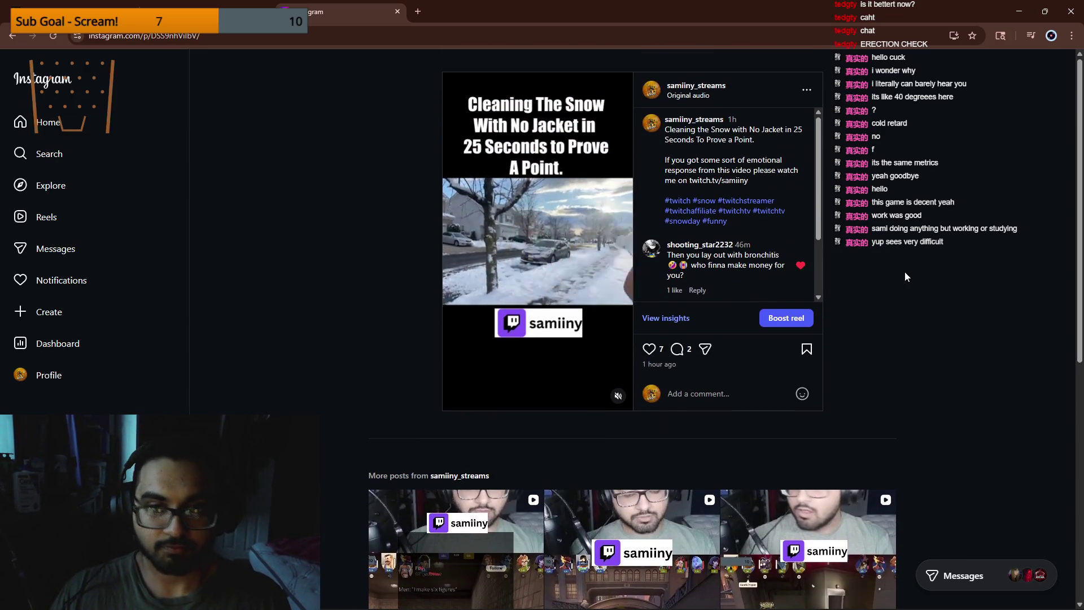
left_click(417, 12)
Step: Open the TikTok profile, check its like notifications, and scroll through its videos
left_click(360, 54)
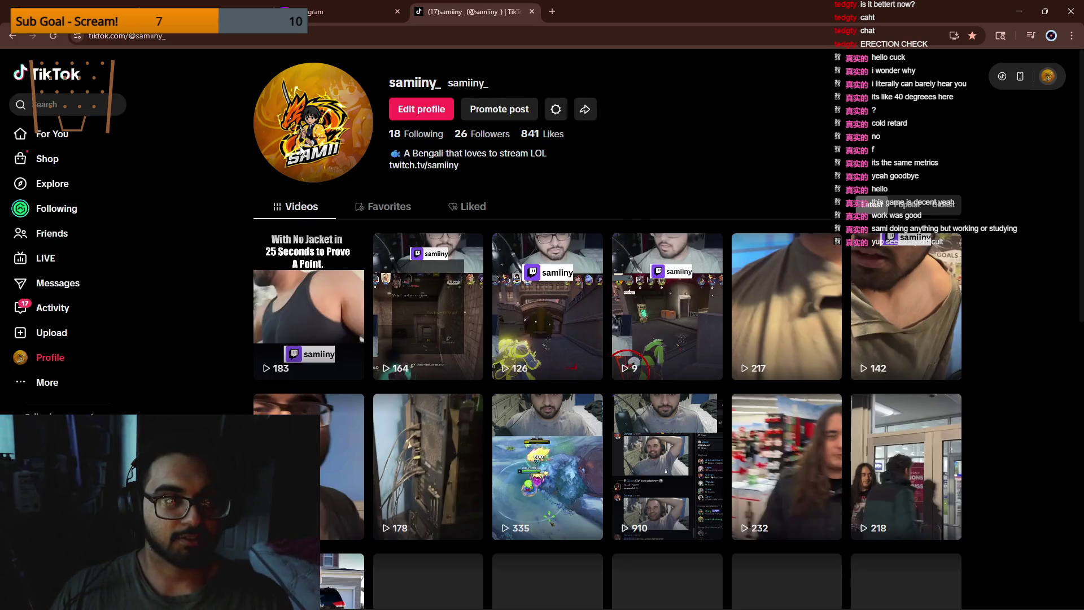
left_click(54, 308)
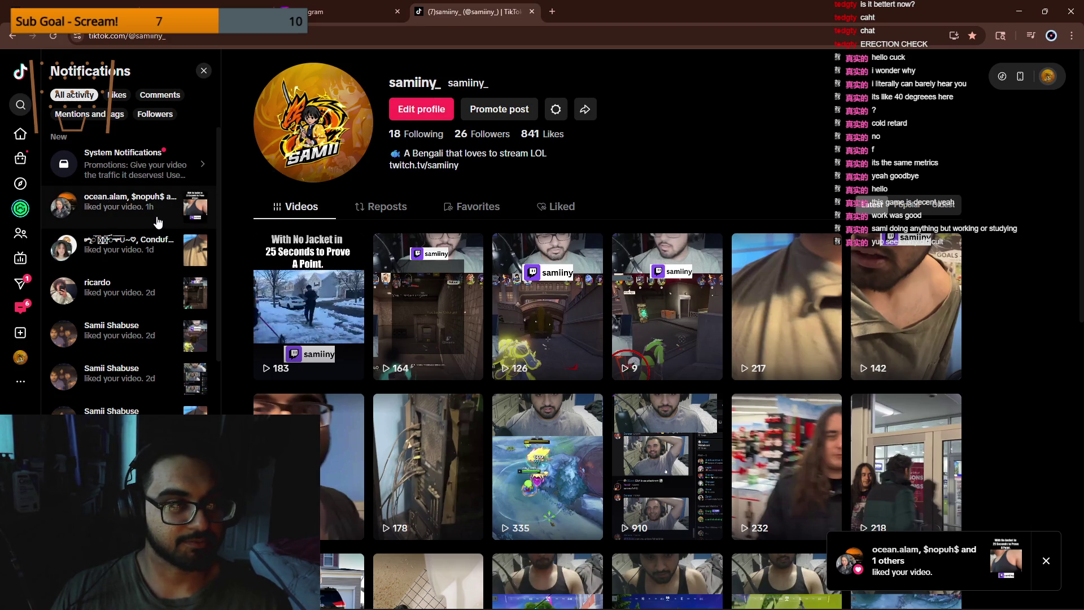
left_click(326, 285)
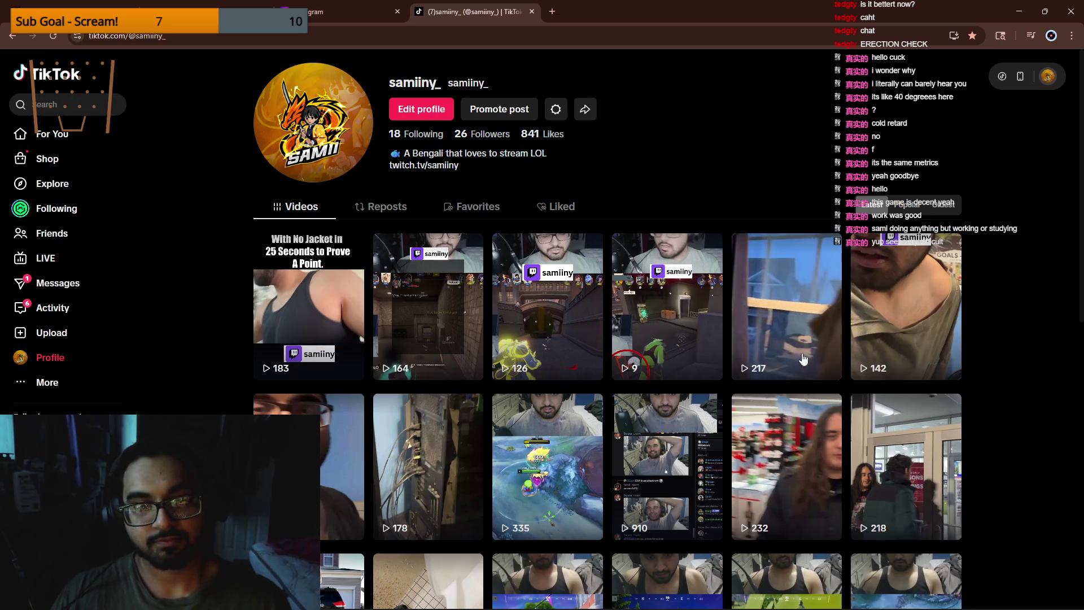
scroll(808, 355, "down", 7)
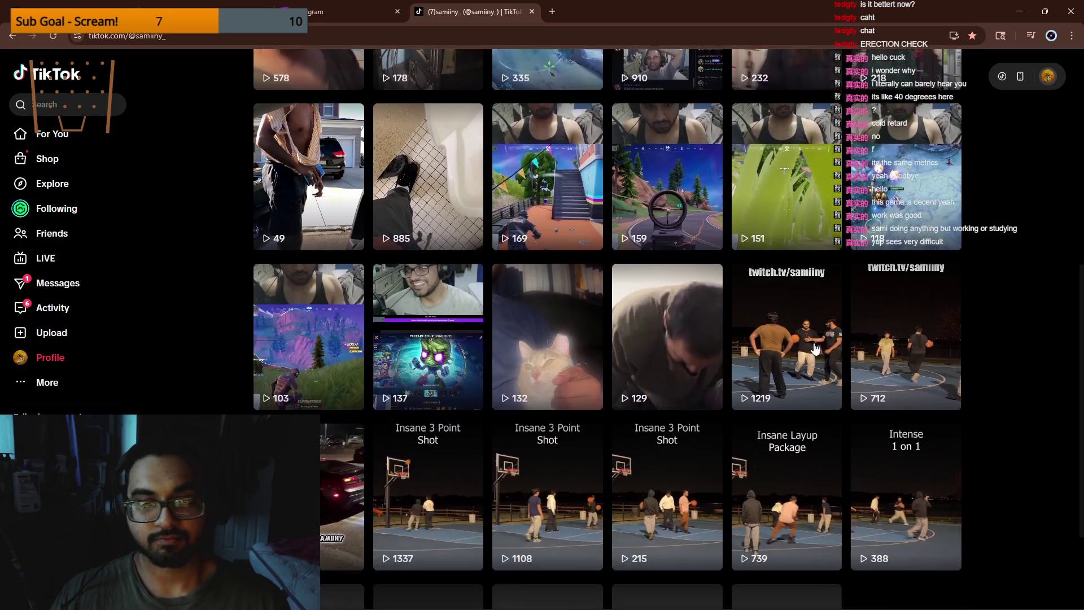
Step: Restore the browser to a smaller window and close the Instagram tab, bringing ChatGPT forward
key("ctrl+shift+Tab")
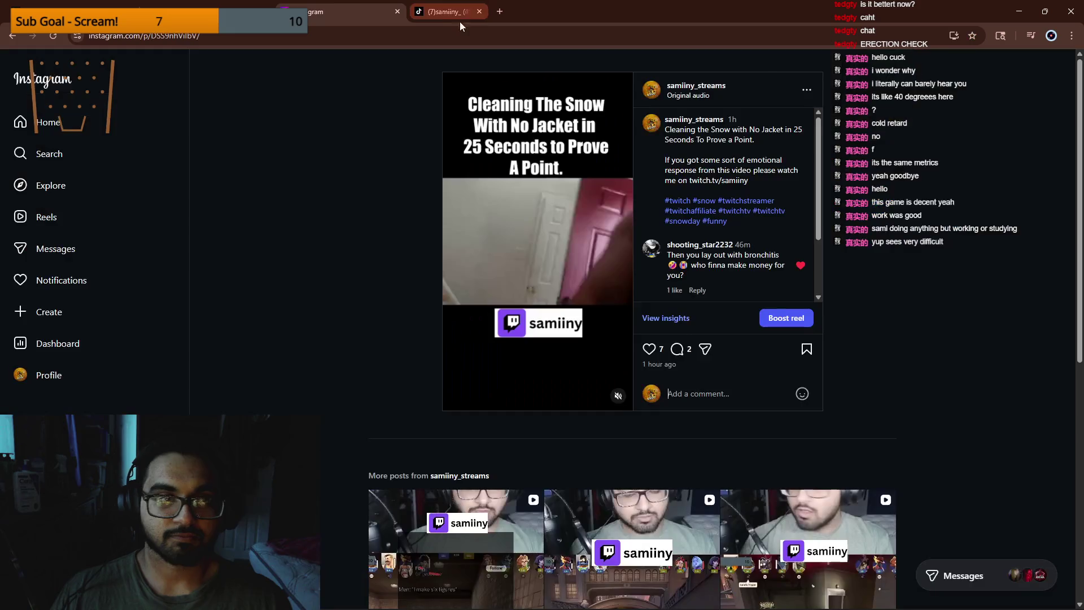
left_click_drag(477, 17, 626, 85)
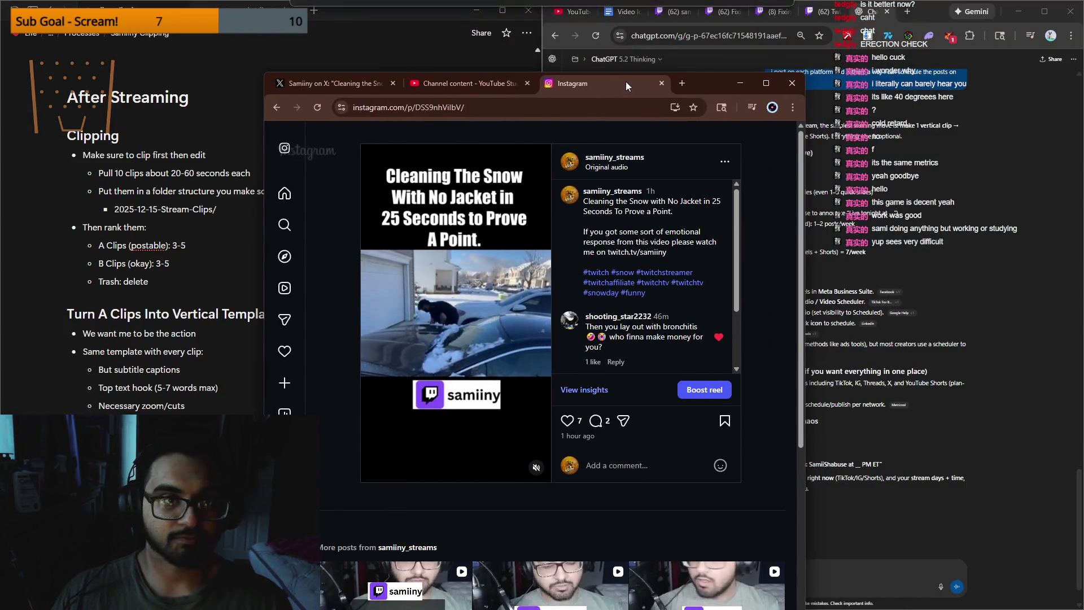
middle_click(612, 85)
left_click(942, 217)
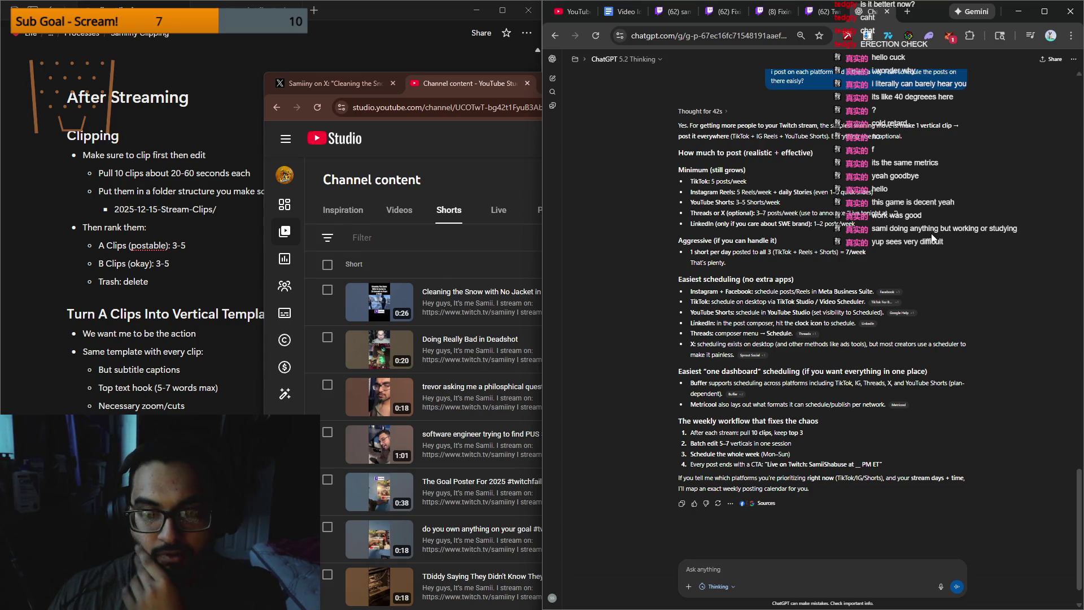
Step: Clear the unsent 'oh wait only' ChatGPT draft and bring up Discord's Shed Theory server
type("oh wait only")
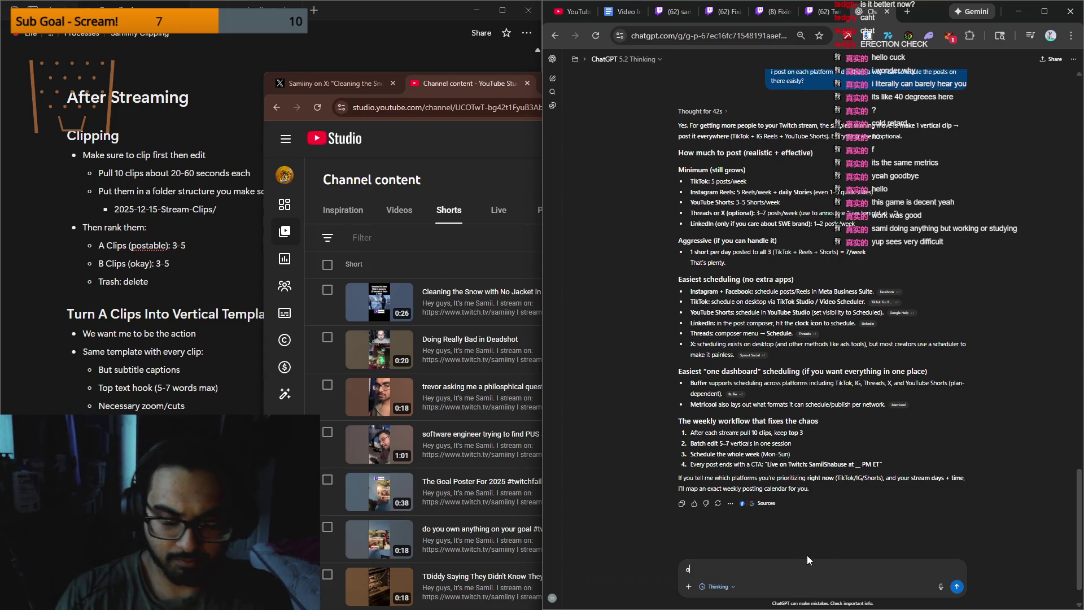
key("ctrl+a")
key("BackSpace")
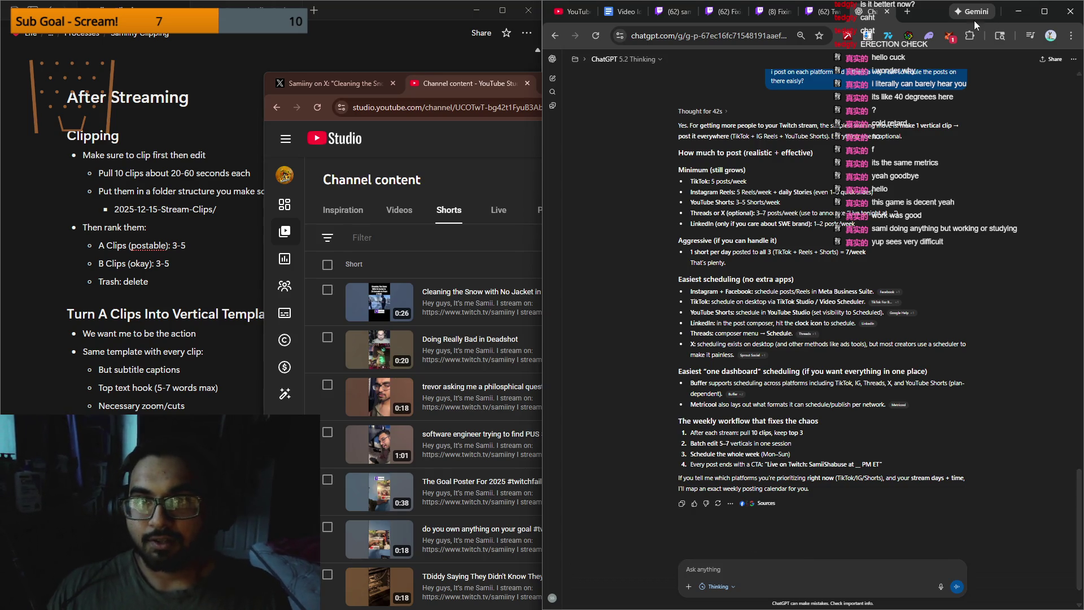
left_click_drag(1036, 16, 1004, 16)
left_click(532, 597)
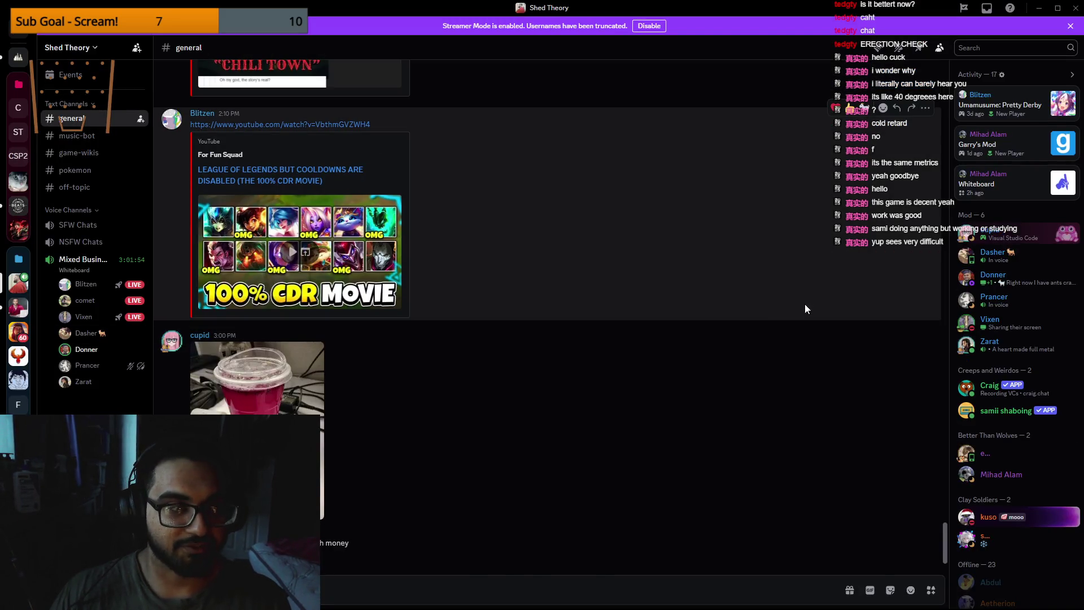
Step: Restore Discord to a smaller window beside ChatGPT and disable Streamer Mode to reveal member names
mouse_move(90, 287)
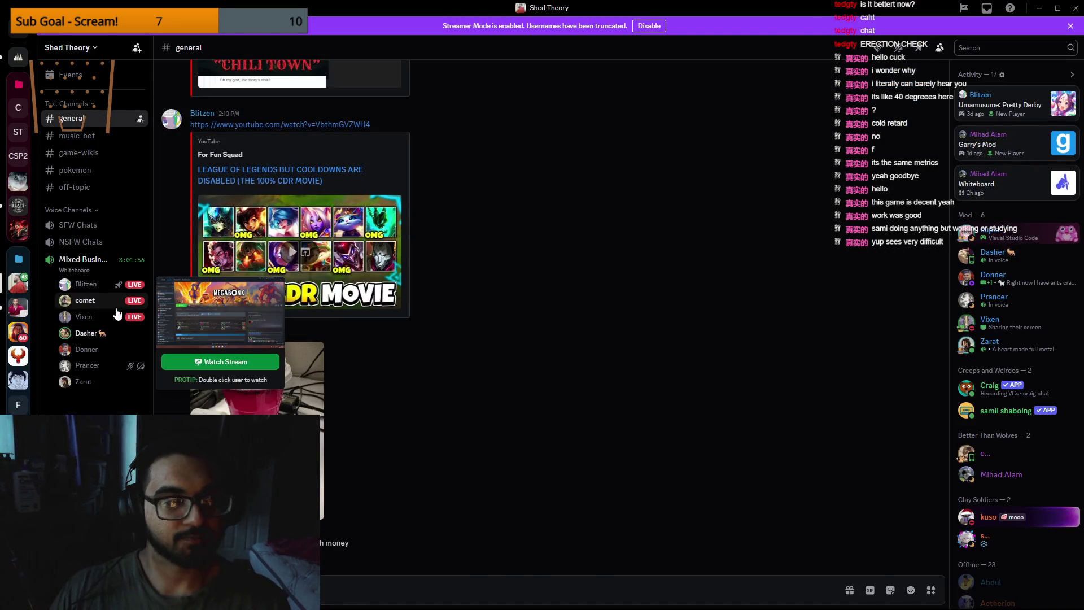
left_click(1057, 8)
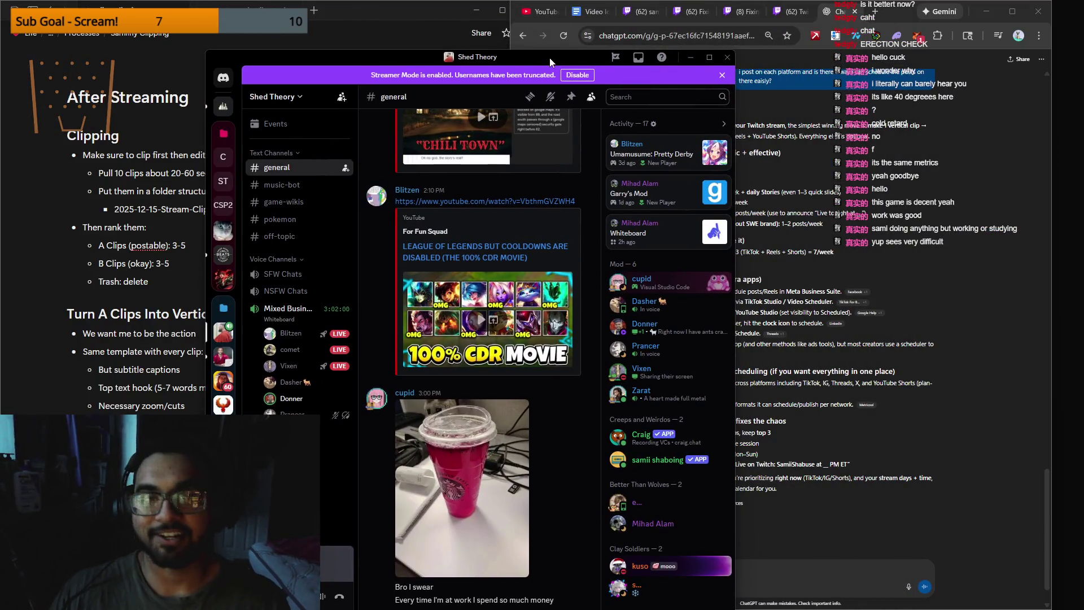
left_click_drag(550, 61, 439, 45)
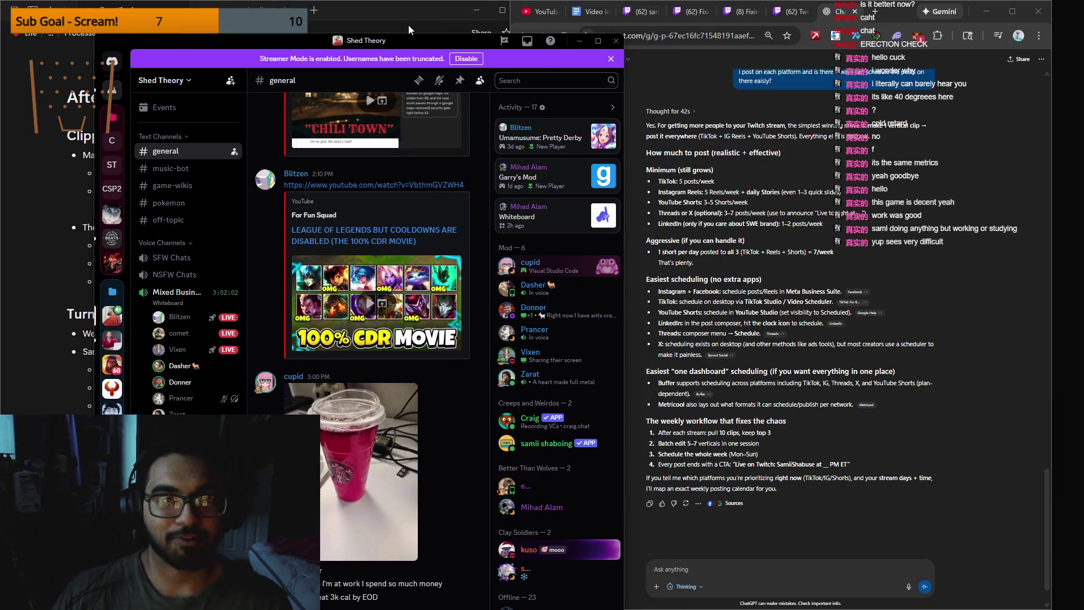
left_click(418, 26)
left_click(554, 60)
left_click(467, 59)
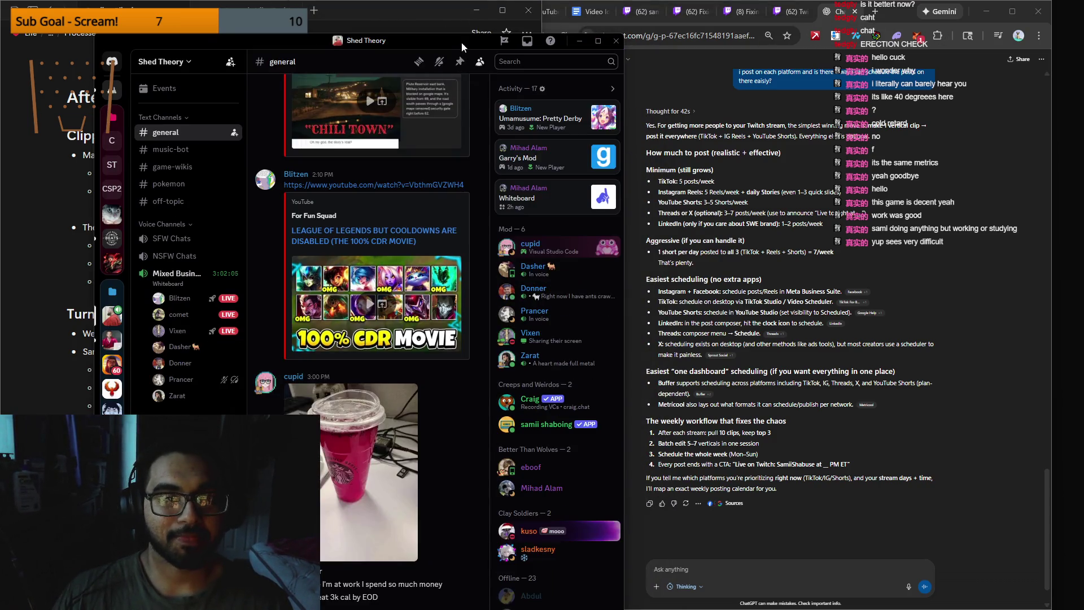
left_click_drag(462, 43, 431, 38)
left_click(549, 39)
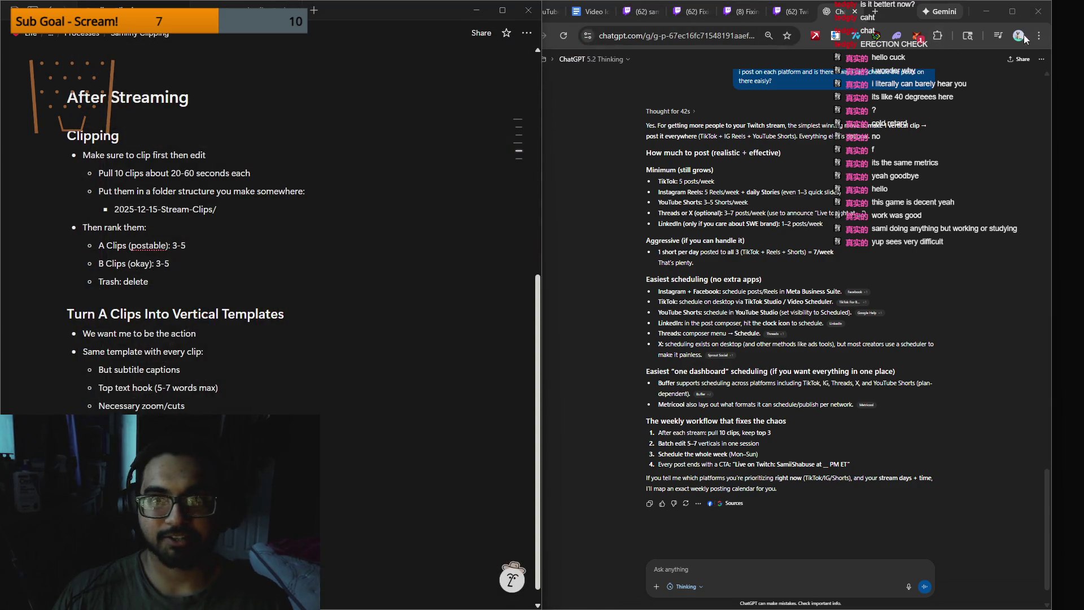
left_click(1019, 35)
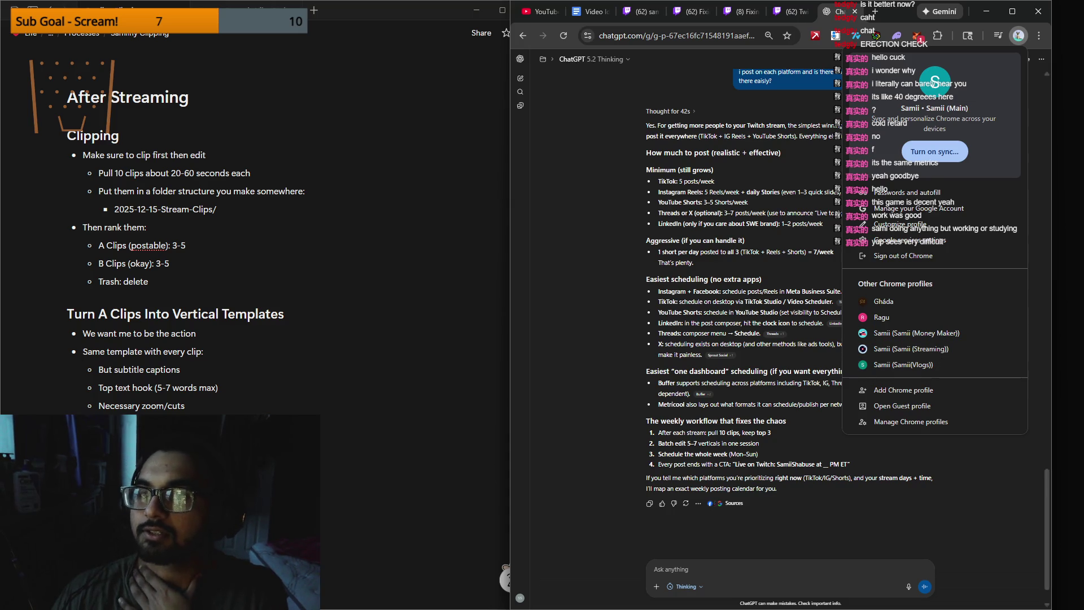
mouse_move(941, 609)
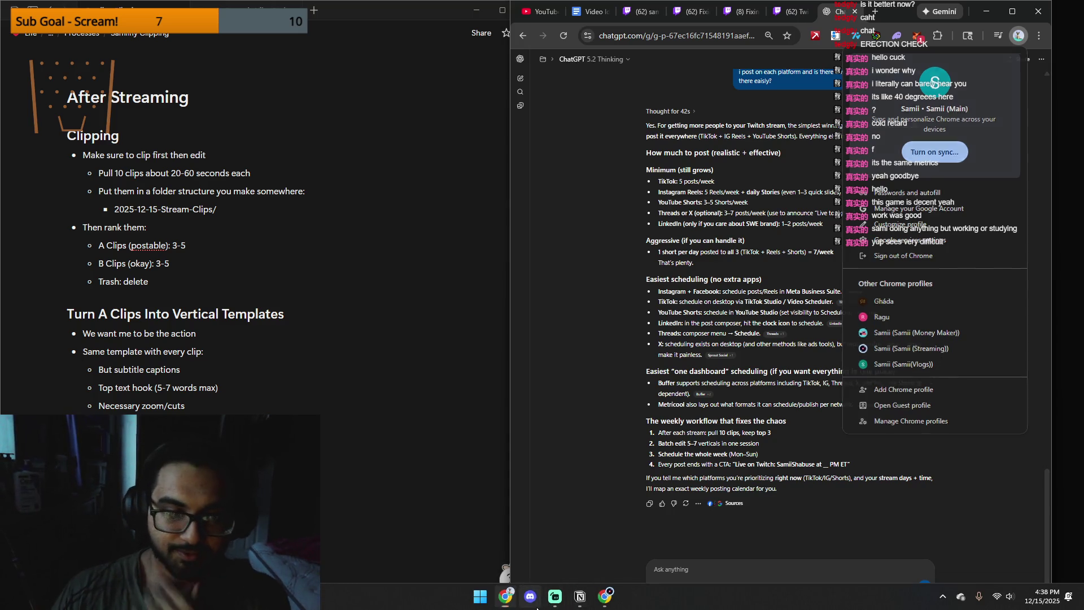
left_click(535, 605)
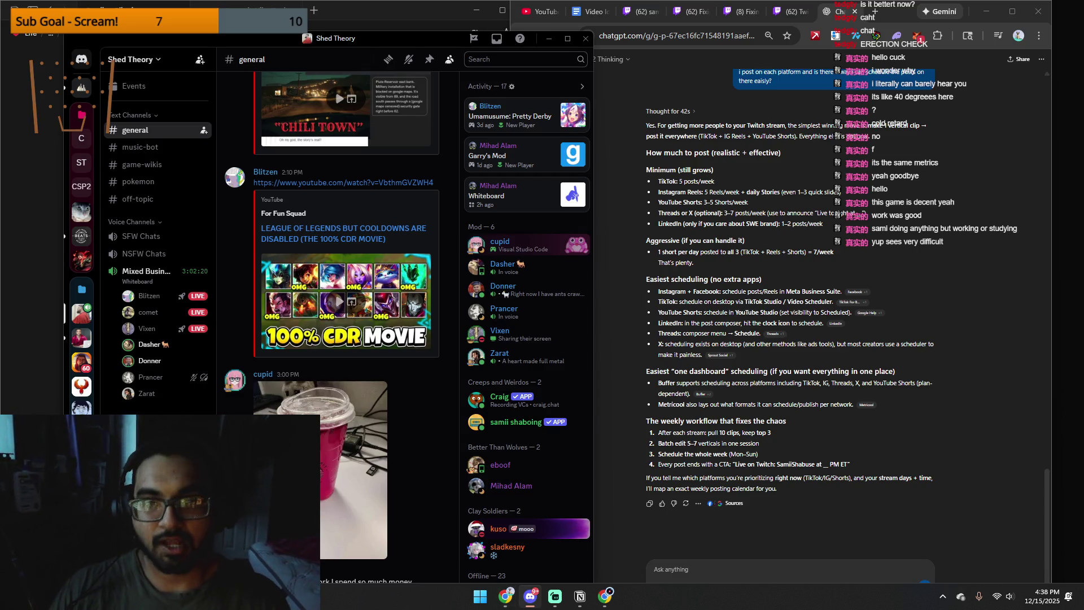
left_click(1019, 35)
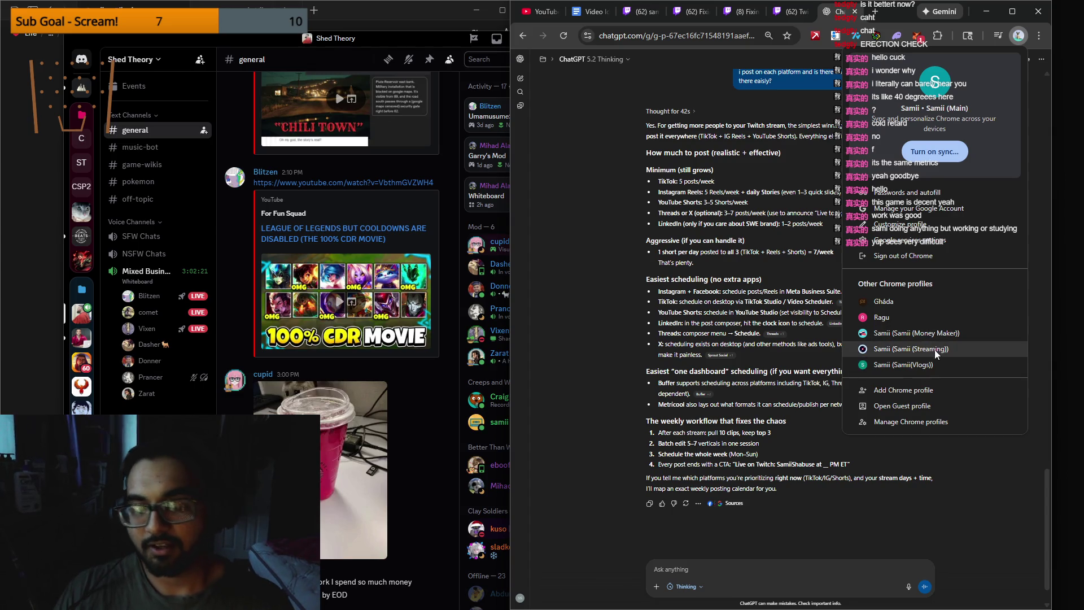
Step: Open the Streaming-profile Chrome window on YouTube Studio's Shorts list, with the snow-cleaning Short on top
left_click(963, 349)
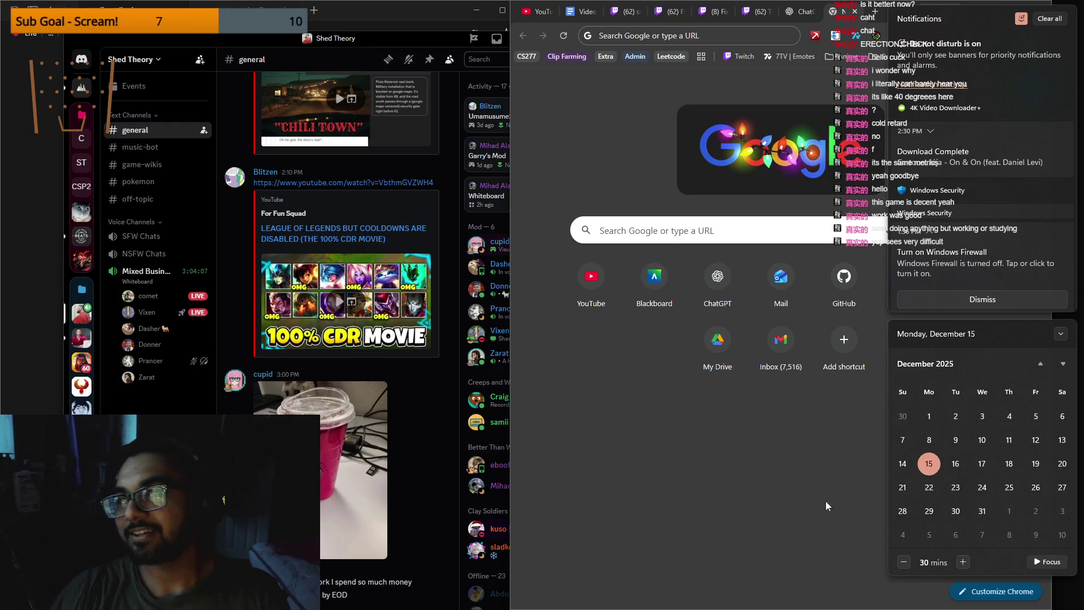
left_click(844, 12)
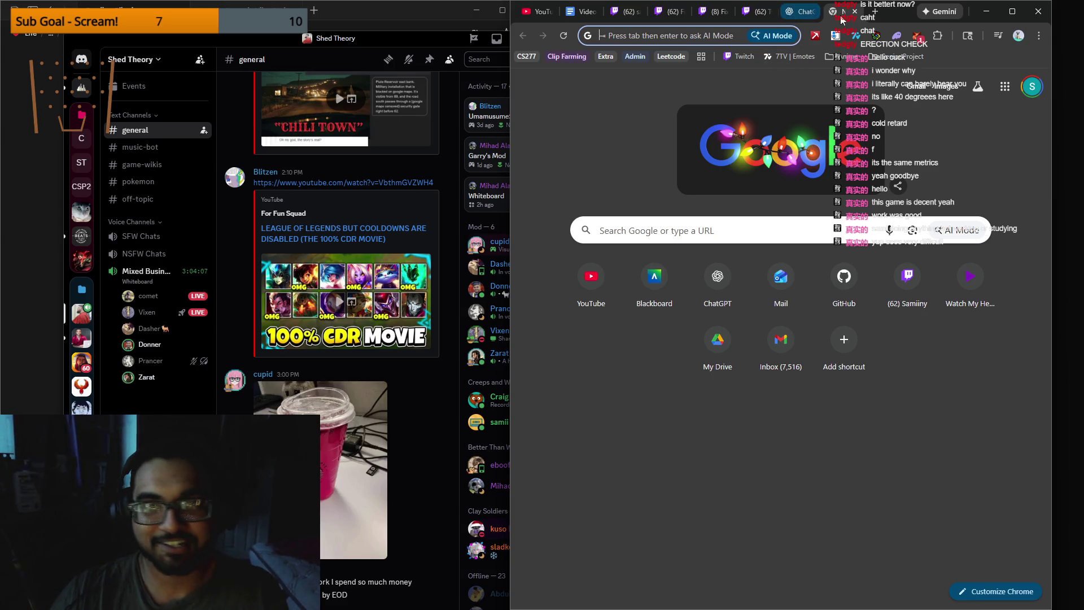
key("ctrl+w")
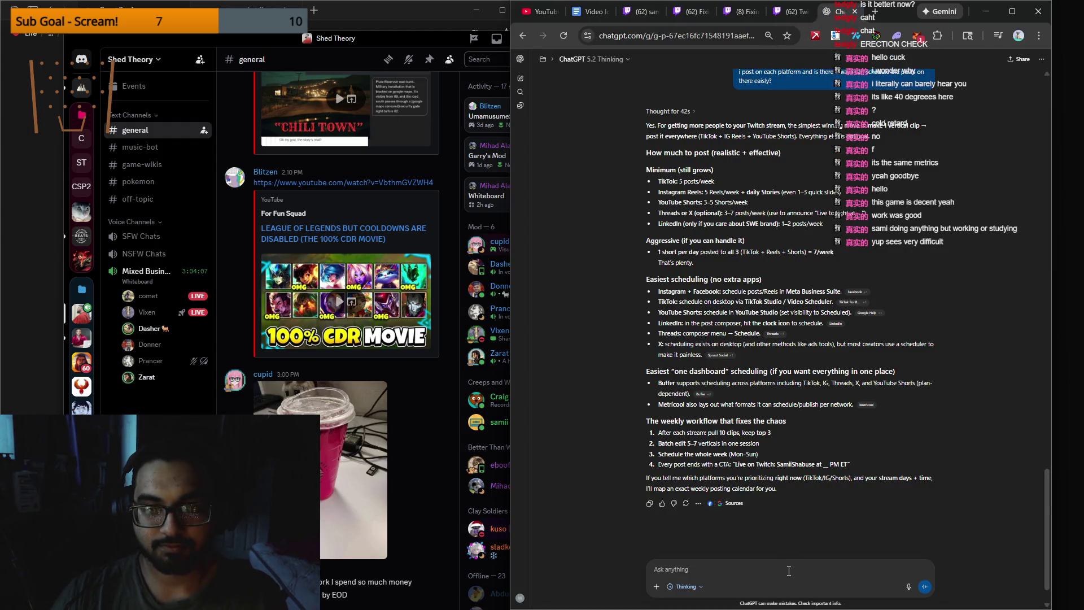
left_click(1018, 35)
left_click(958, 346)
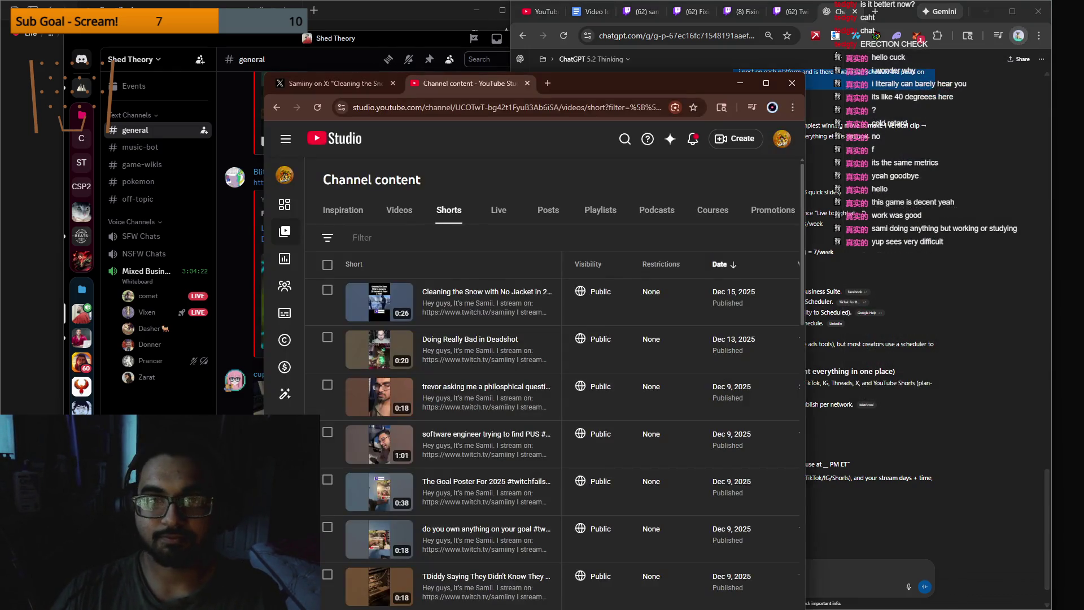
Step: Open a new browser tab and search Google for 'buffer'
mouse_move(700, 88)
left_mouse_down()
mouse_move(669, 96)
mouse_move(464, 72)
mouse_move(427, 85)
left_mouse_up()
left_click(521, 85)
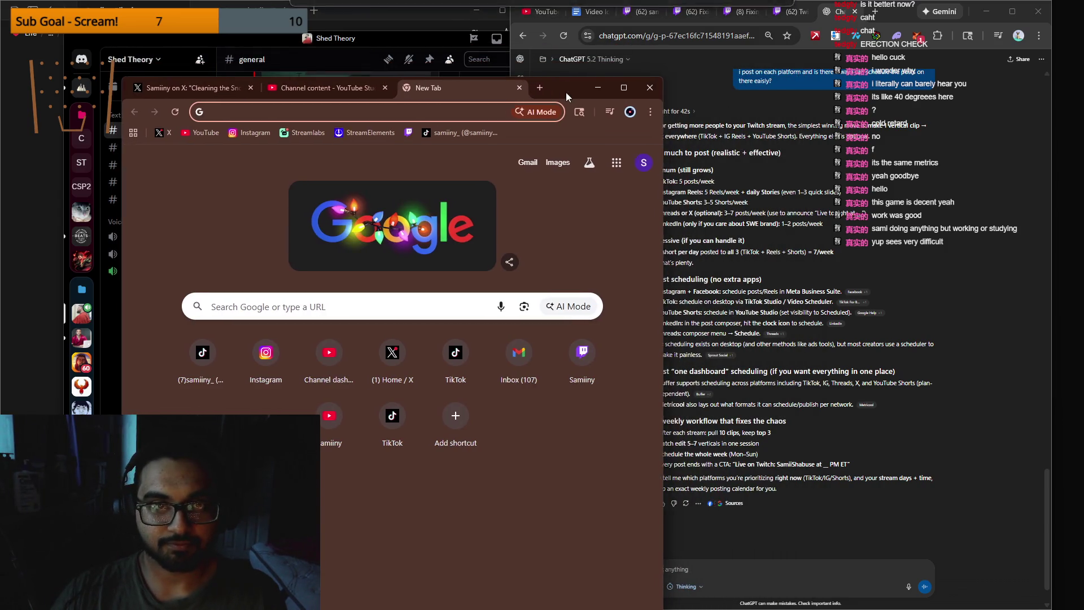
left_click_drag(571, 89, 495, 67)
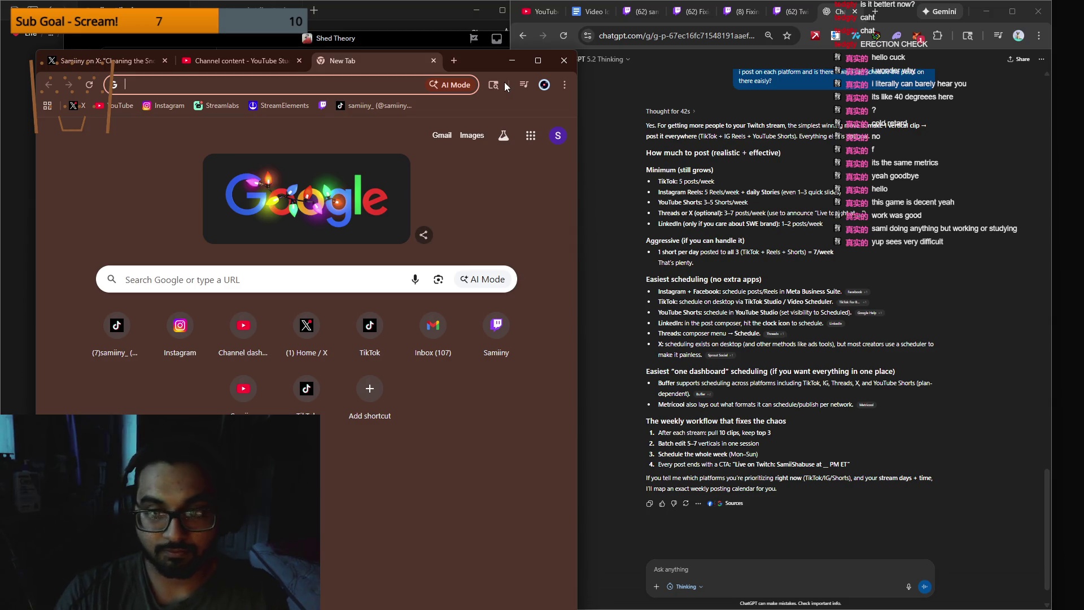
type("buffer")
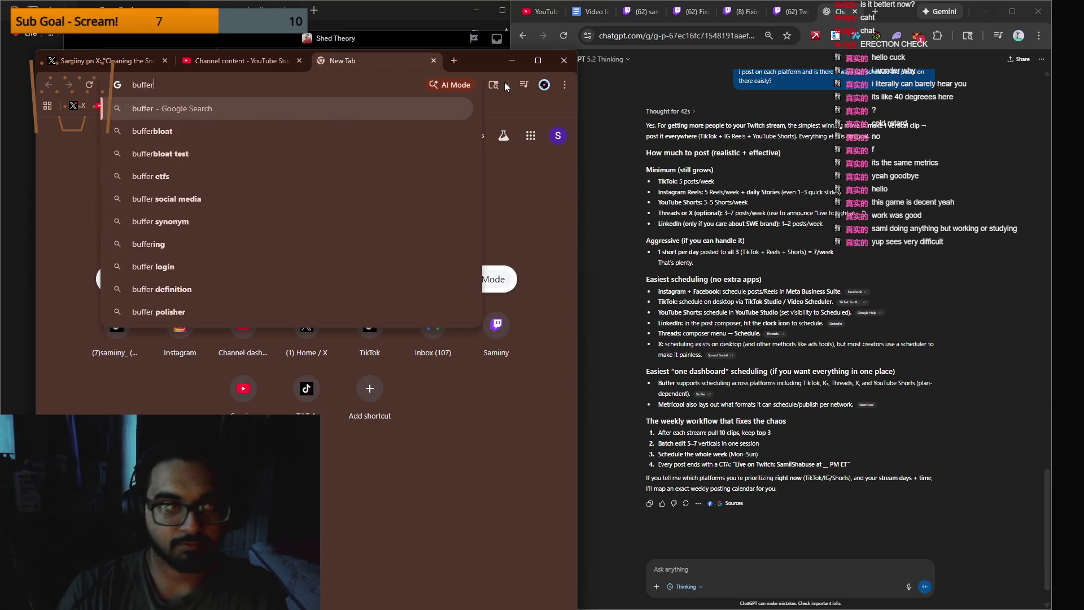
key("Return")
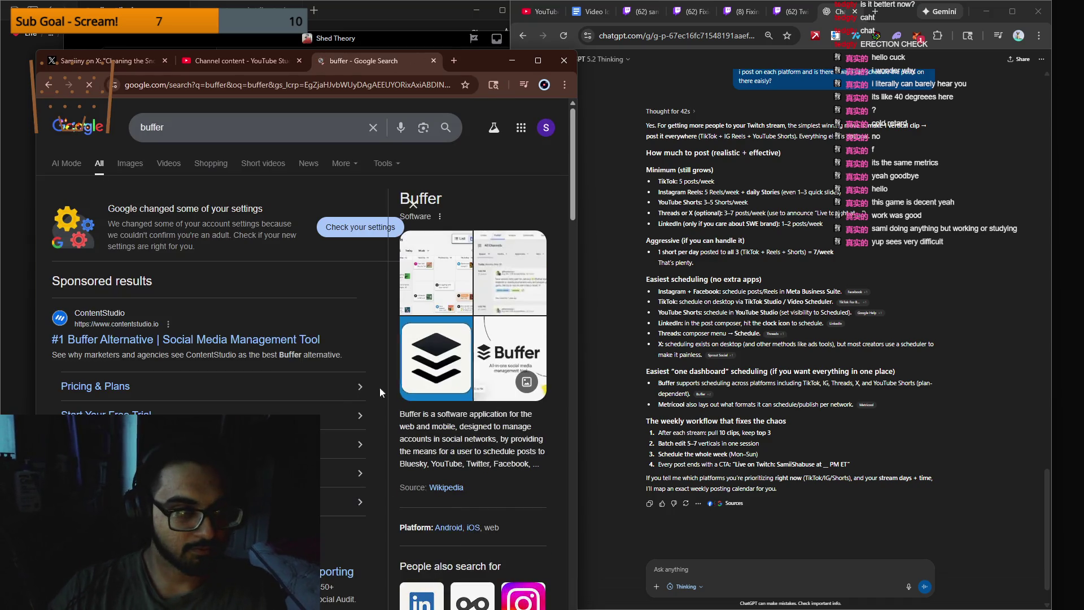
Step: Open the Buffer vs ContentStudio comparison page and skim it
left_click(303, 346)
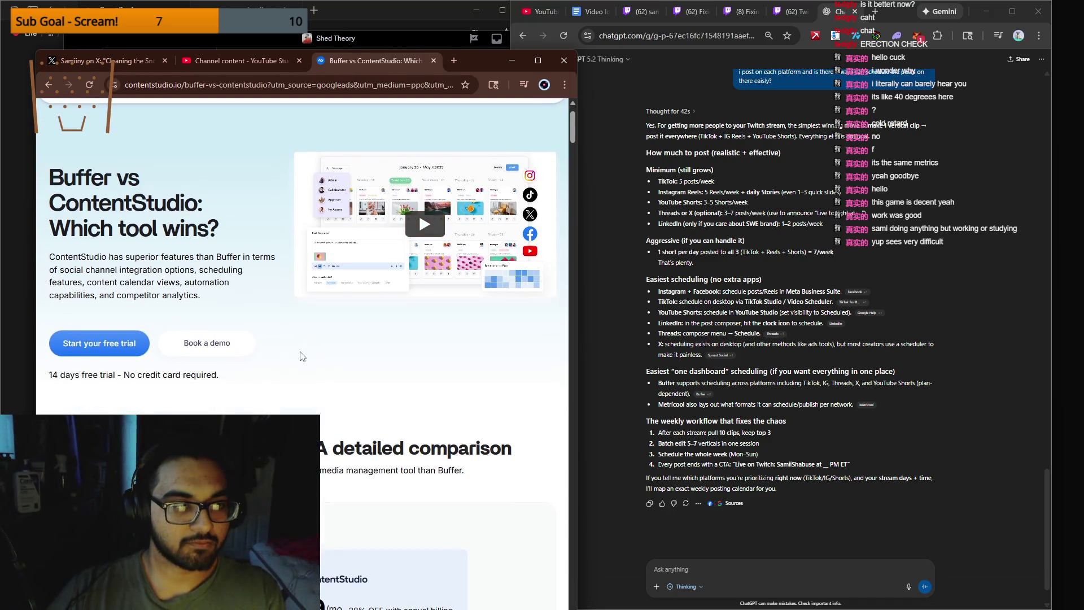
scroll(291, 399, "down", 5)
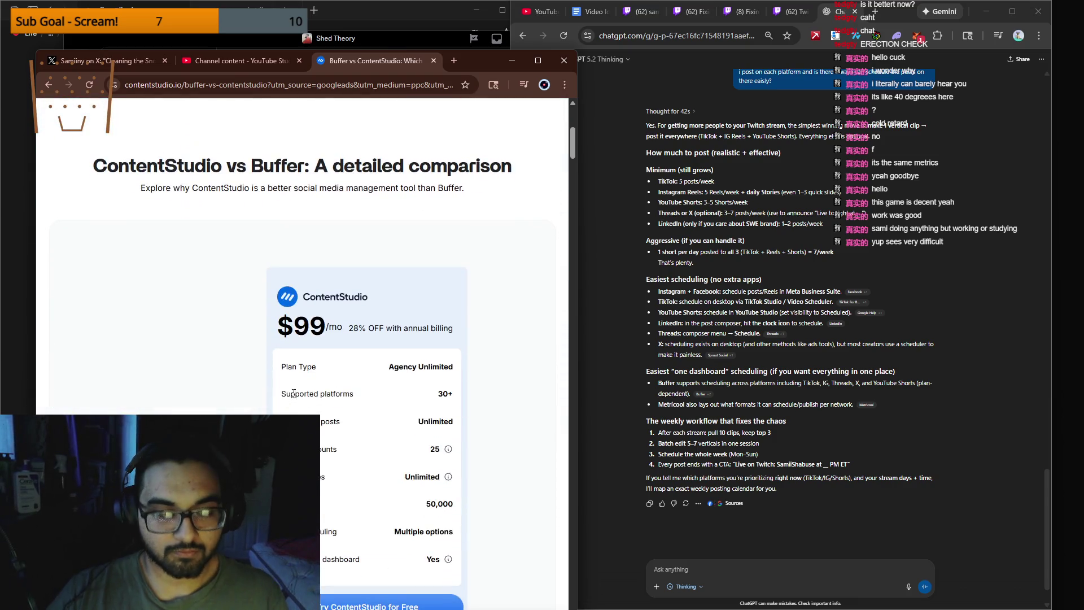
scroll(290, 403, "down", 13)
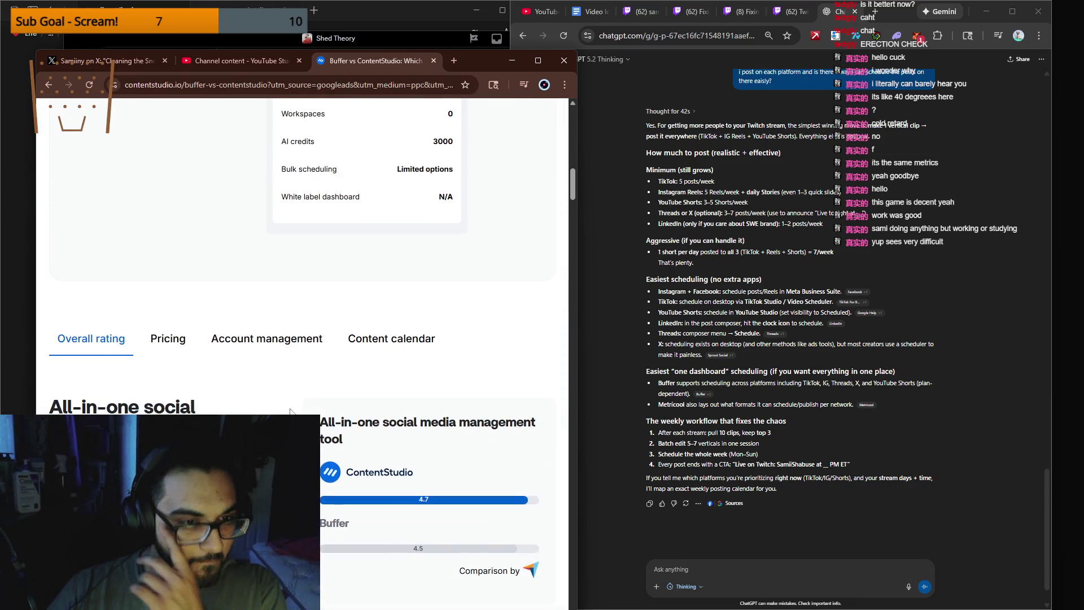
scroll(289, 411, "up", 2)
scroll(290, 410, "down", 3)
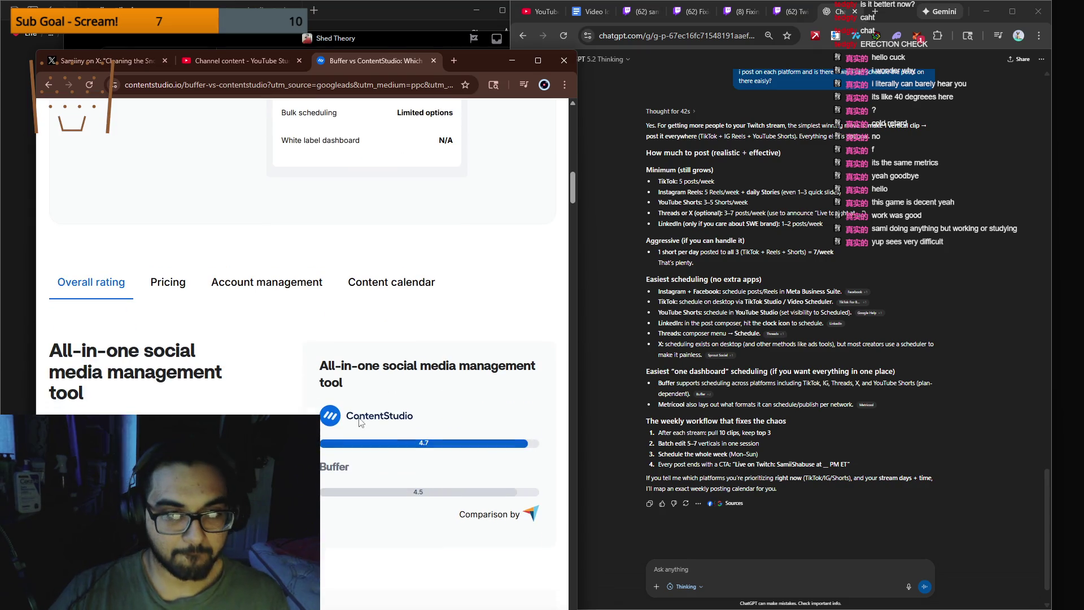
scroll(358, 421, "up", 20)
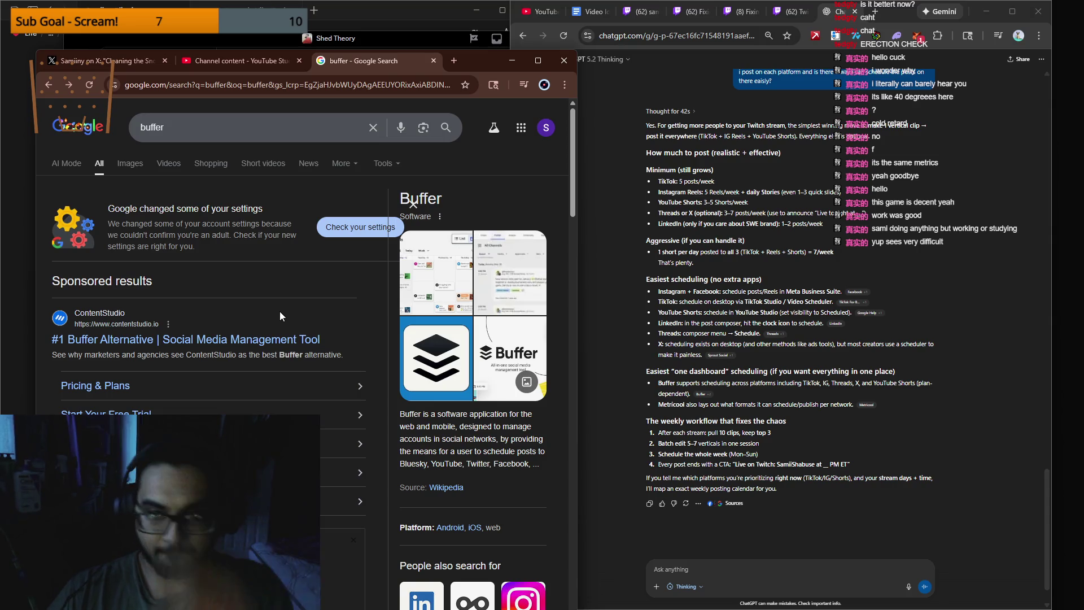
Step: Search 'metricool' instead and read the Zapier Metricool integrations page
left_click(165, 130)
double_click(165, 129)
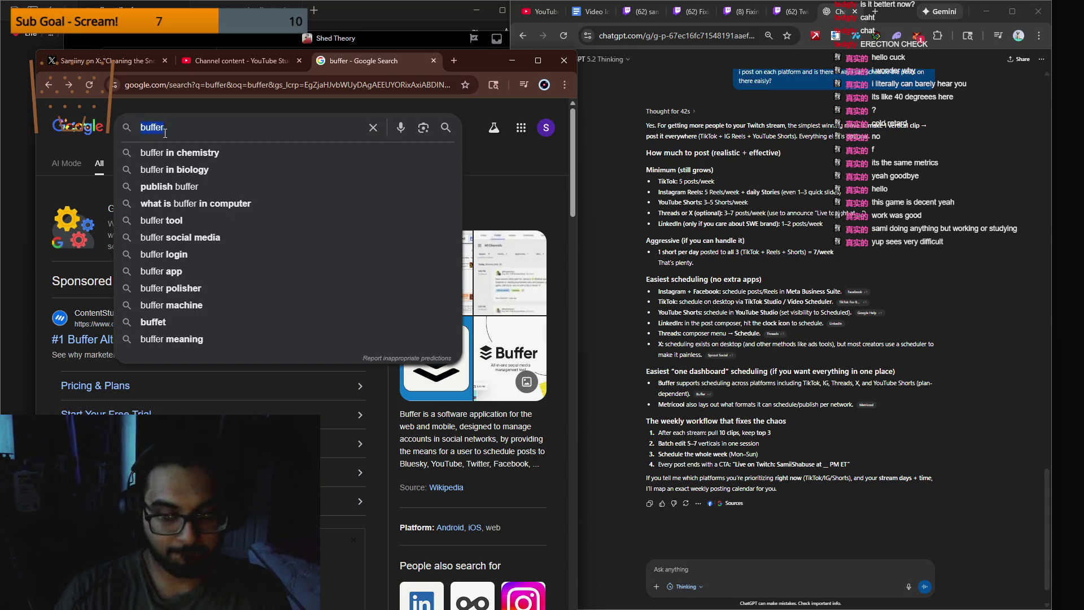
type("metricool")
key("Return")
left_click(218, 265)
scroll(222, 273, "down", 10)
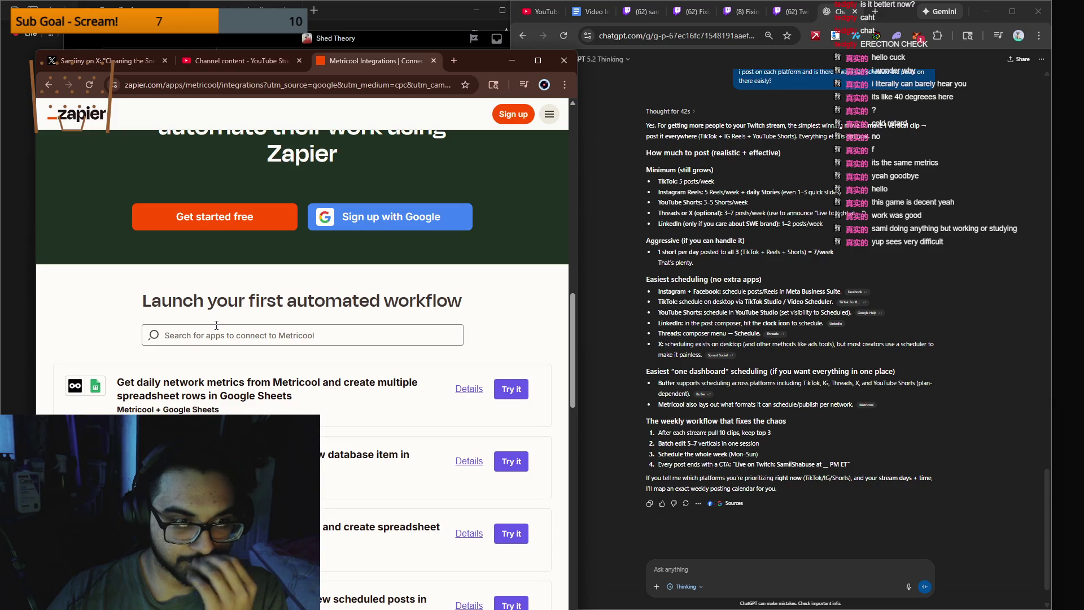
scroll(235, 327, "down", 5)
scroll(220, 362, "down", 5)
Step: Return to the Google results for 'buffer'
key("alt+Home")
type("buffer")
key("Return")
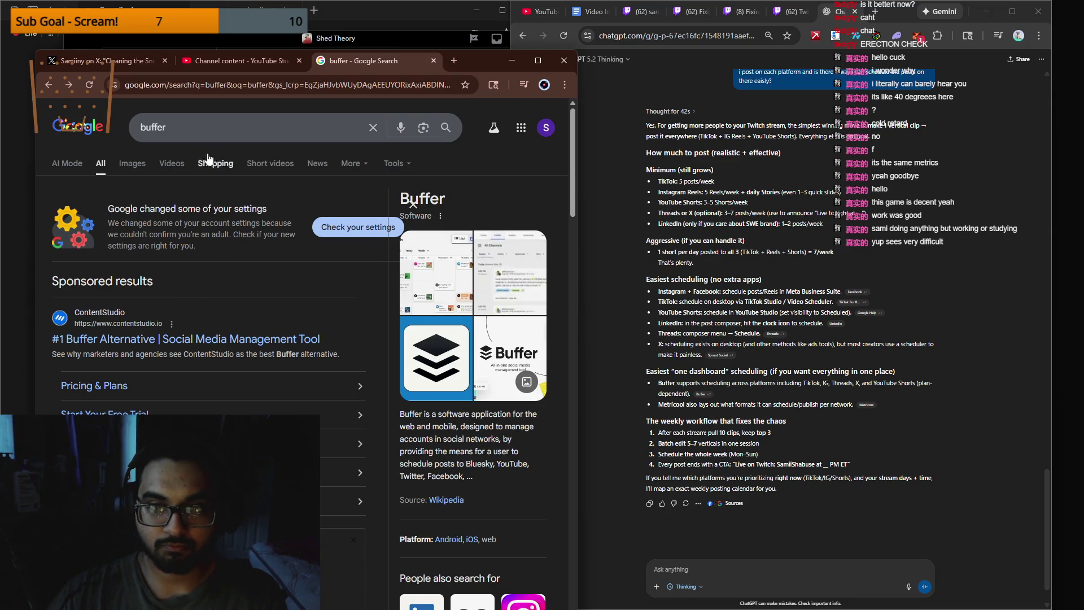
left_click(170, 88)
Step: Search 'meta business suite', open the official facebook.com page and choose Get started
type("meta business suite")
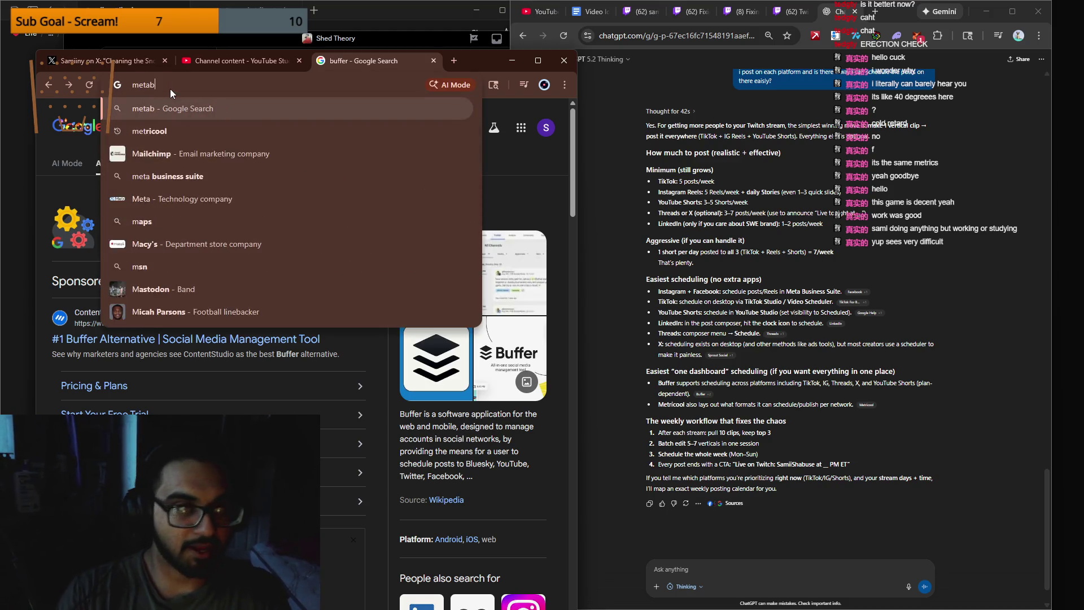
key("Return")
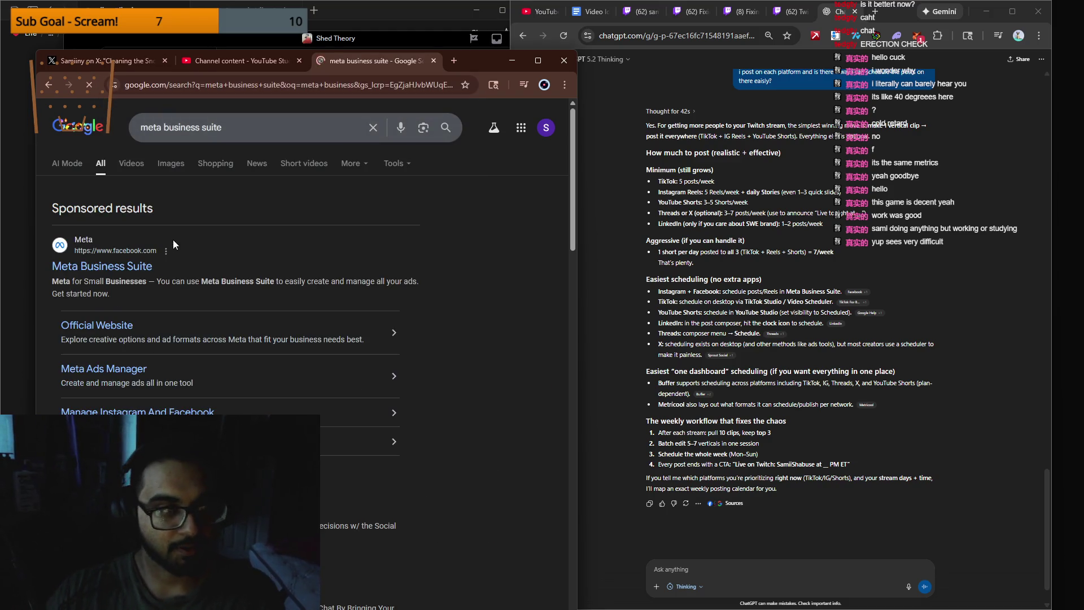
left_click(124, 267)
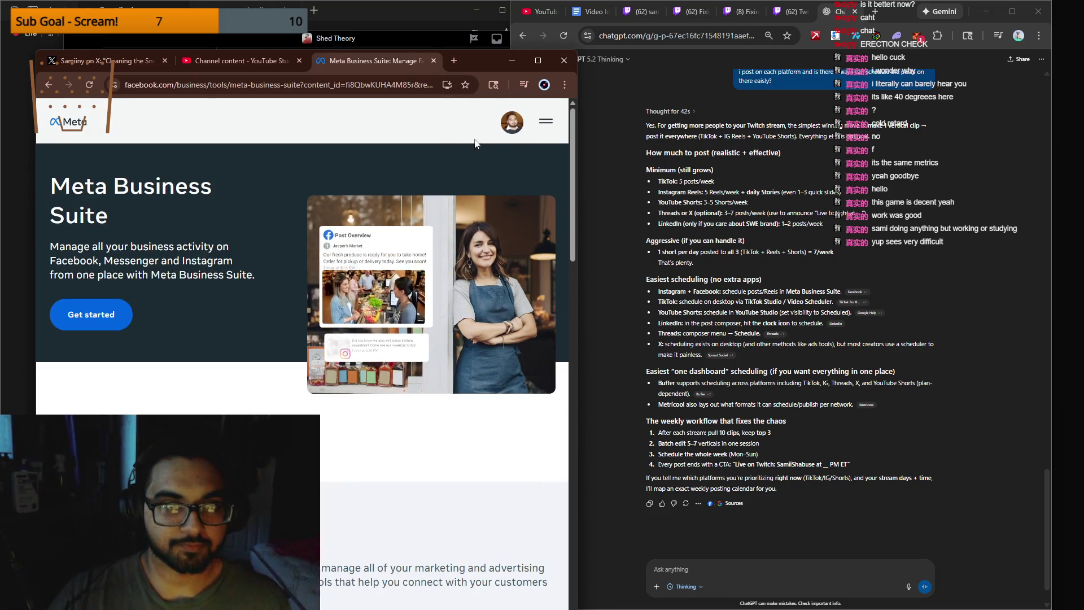
left_click(125, 307)
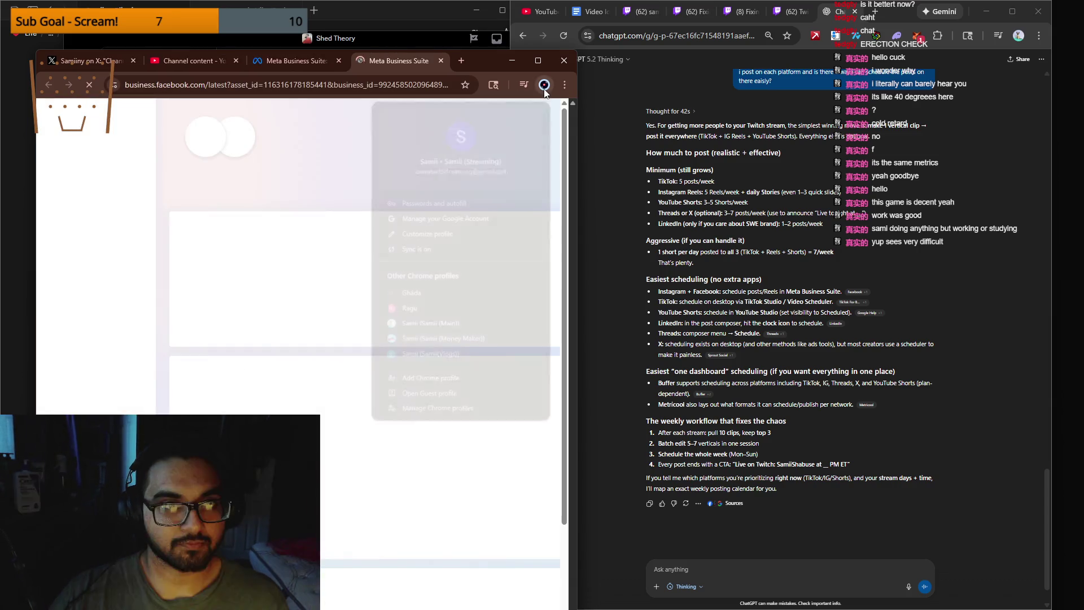
Step: Dismiss the tour and notification prompts, switch to the SSJR Media asset, then move the window aside
left_click(544, 86)
left_click(387, 361)
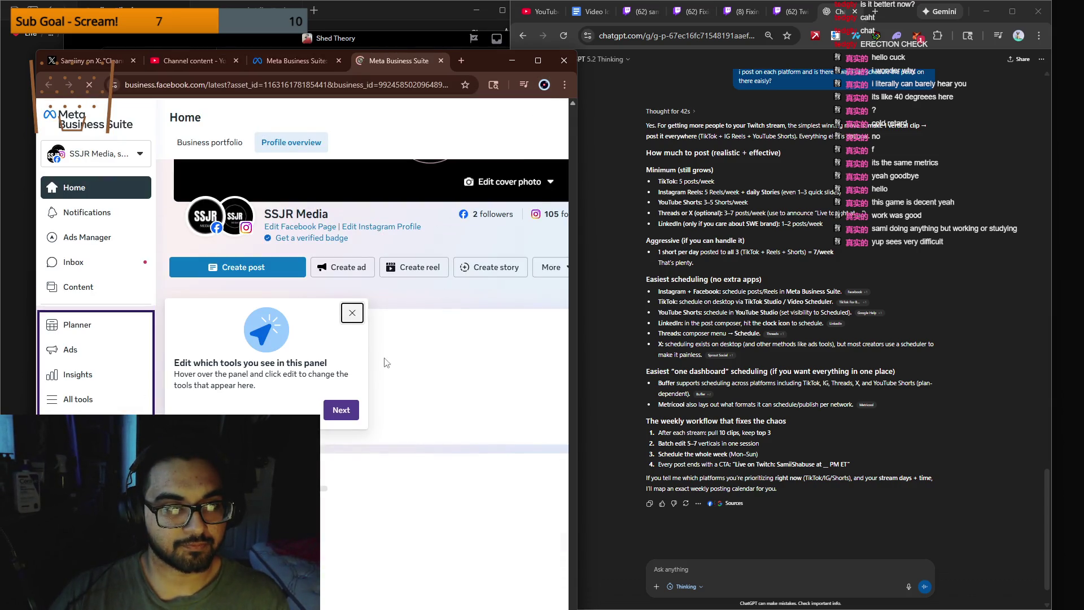
left_click(352, 313)
left_click(107, 150)
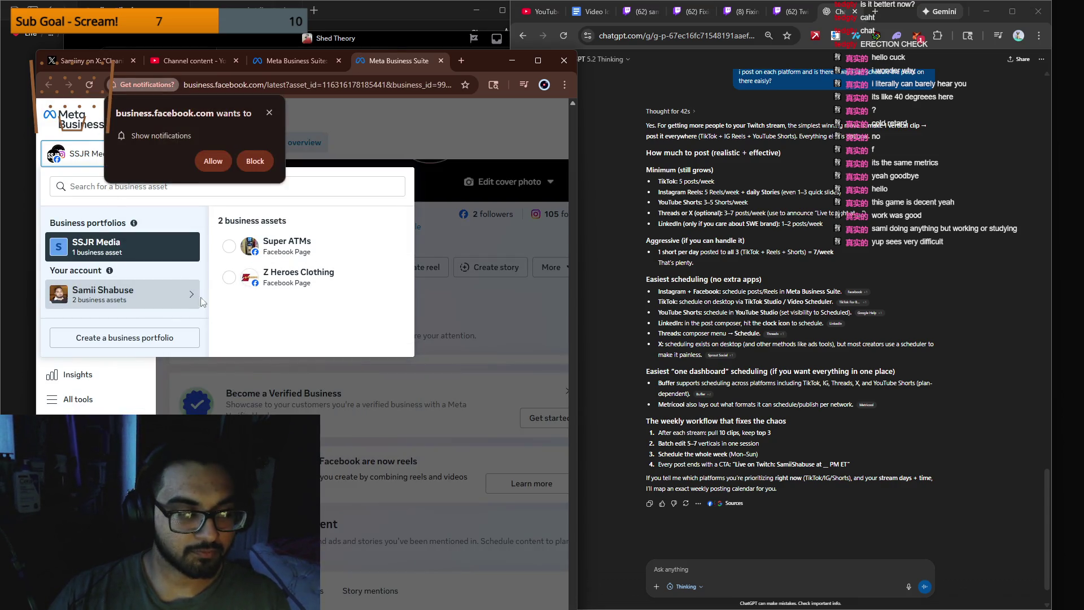
left_click(230, 276)
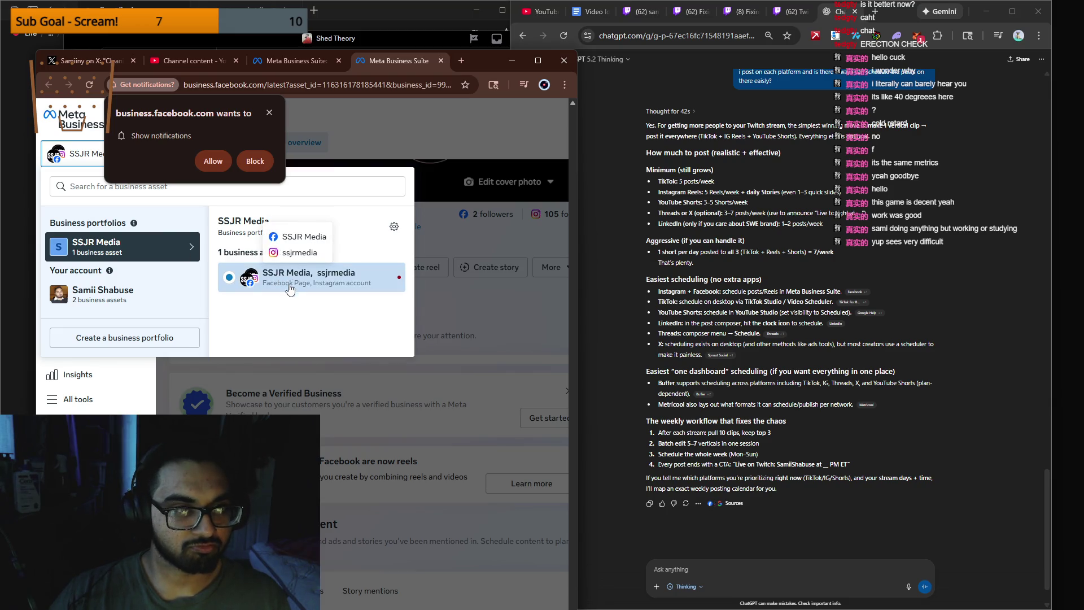
left_click(67, 170)
left_click(268, 113)
mouse_move(497, 61)
left_mouse_down()
mouse_move(749, 97)
mouse_move(1083, 99)
left_mouse_up()
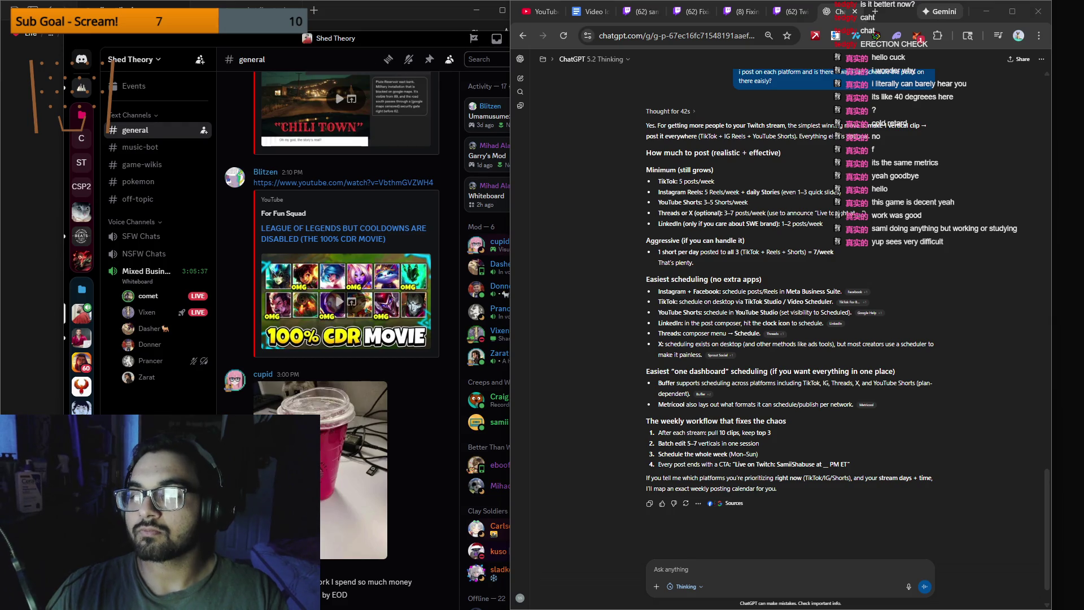
Step: Capture a screenshot of the Meta Business Suite account page with Snipping Tool
key("super+shift+s")
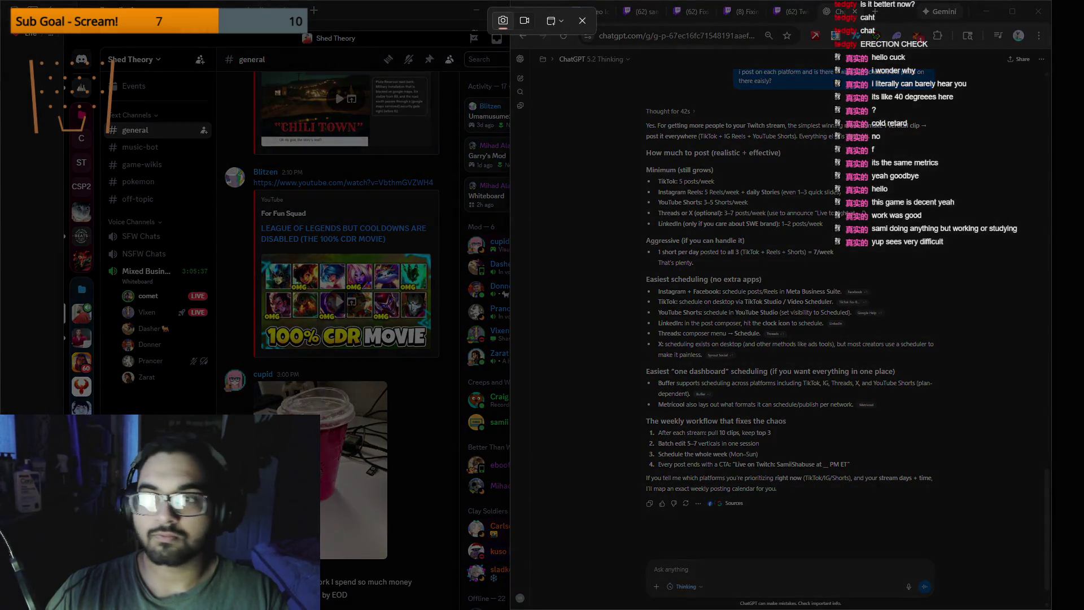
key("ctrl+v")
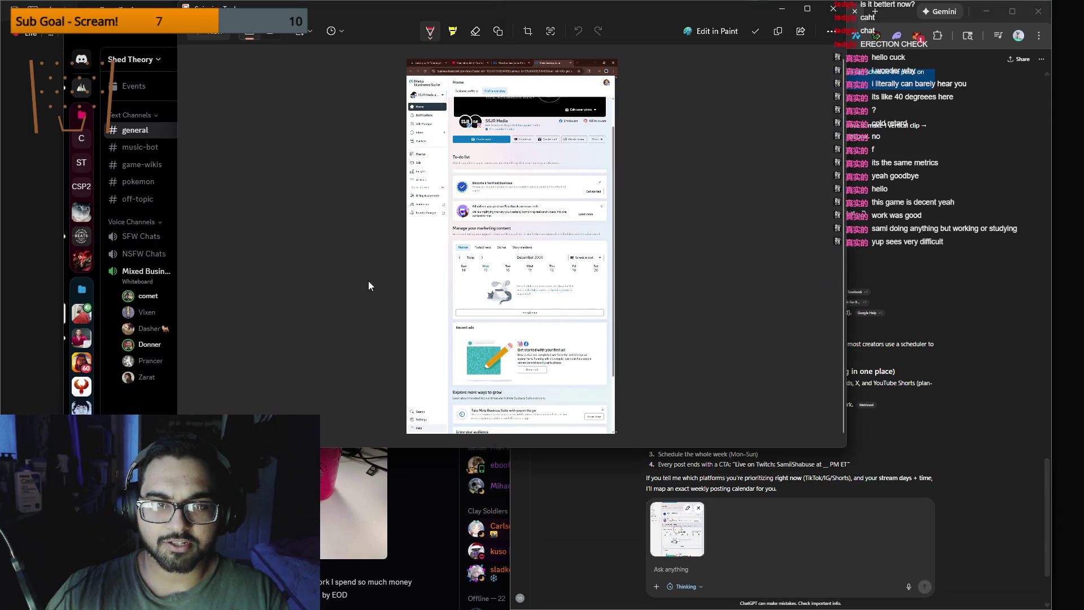
left_click(834, 8)
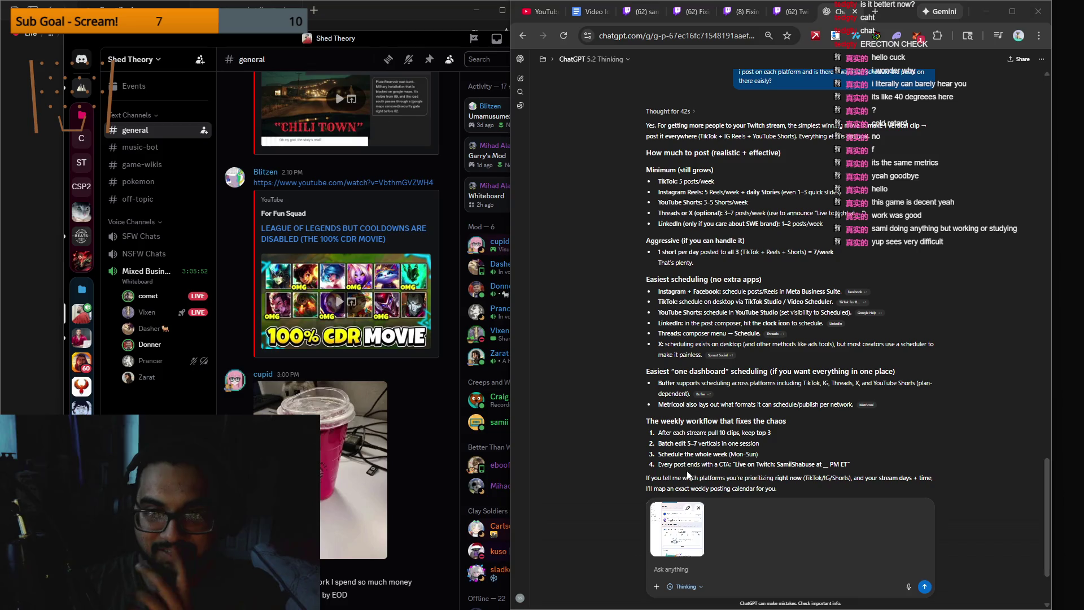
mouse_move(777, 604)
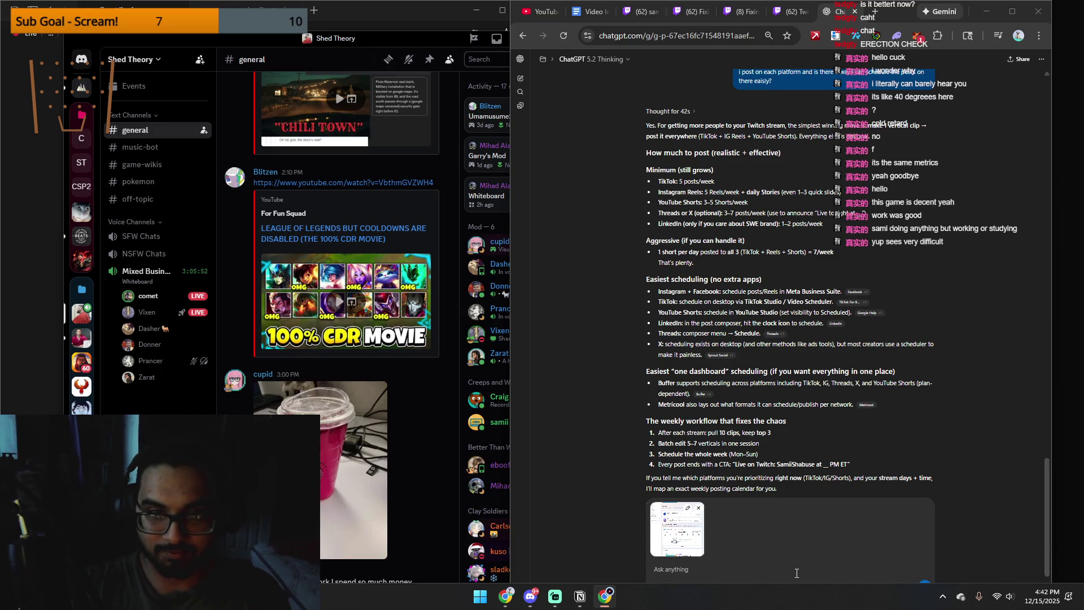
mouse_move(878, 604)
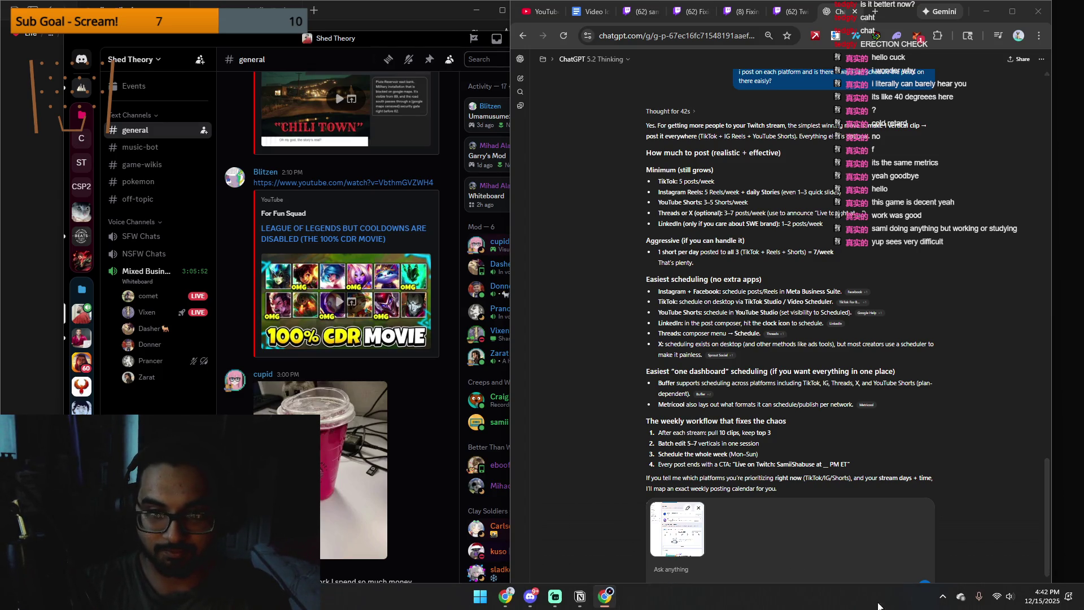
left_click(480, 597)
type("snip")
key("Return")
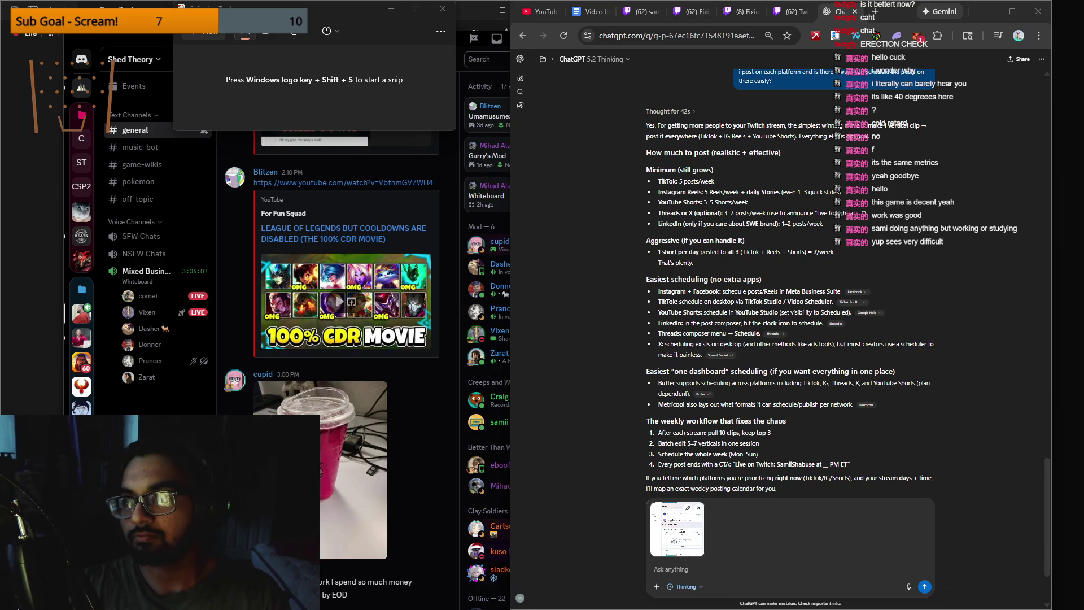
left_click(226, 36)
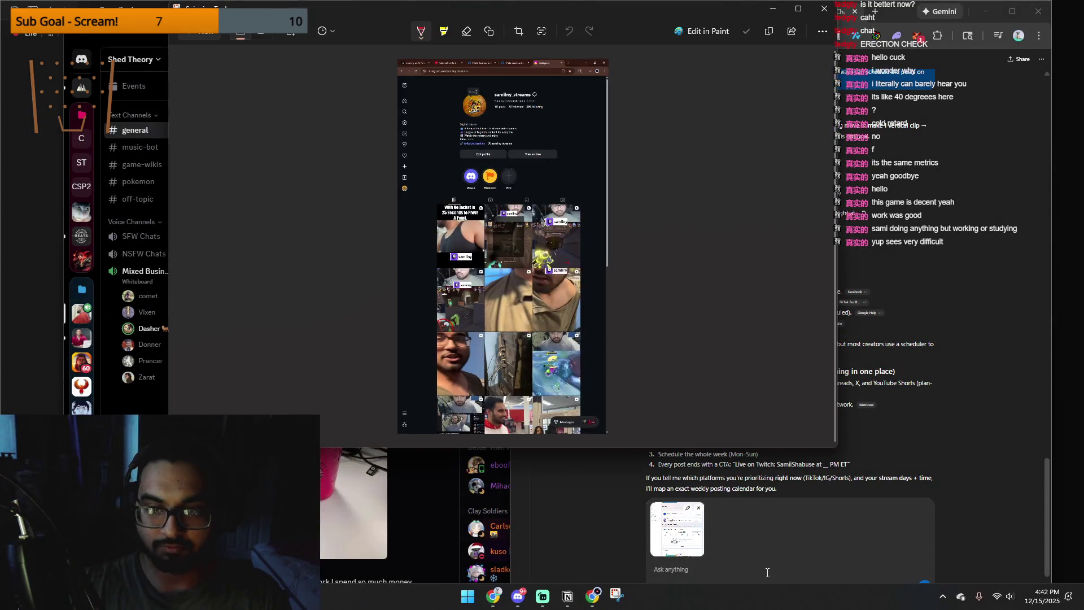
Step: Send the screenshot to ChatGPT saying the streaming account can't be found, then close Snipping Tool
left_click(768, 572)
key("ctrl+v")
type("i can't find ")
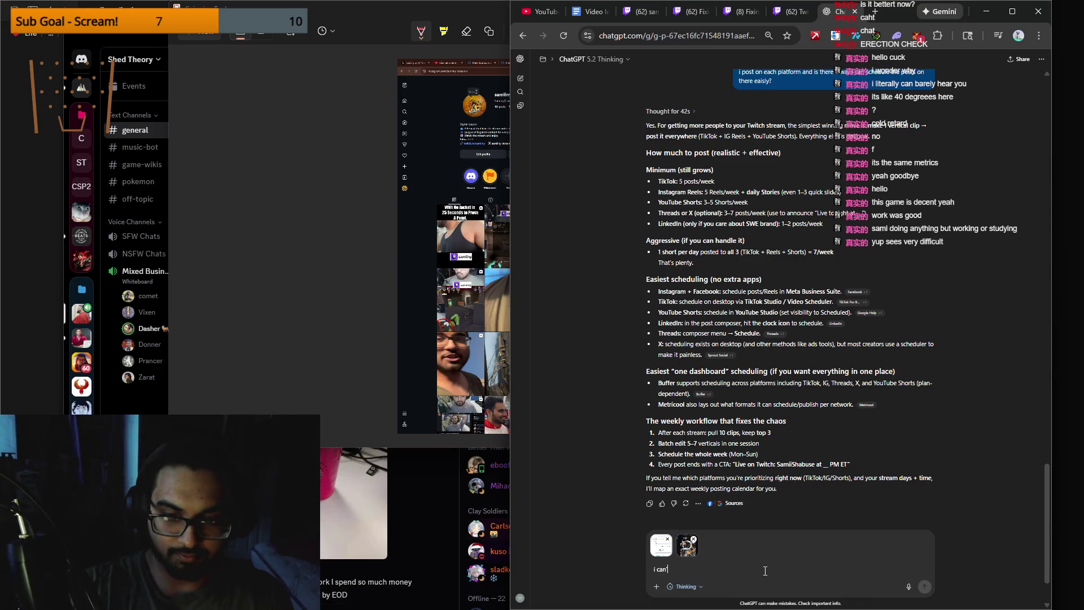
type("my samiiny account ont here")
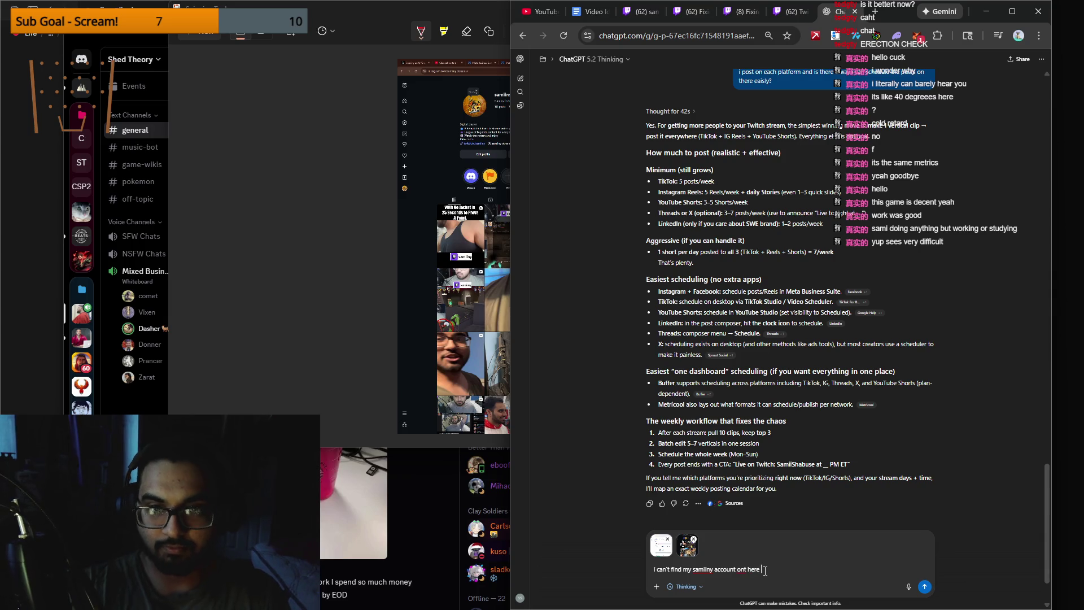
key("Return")
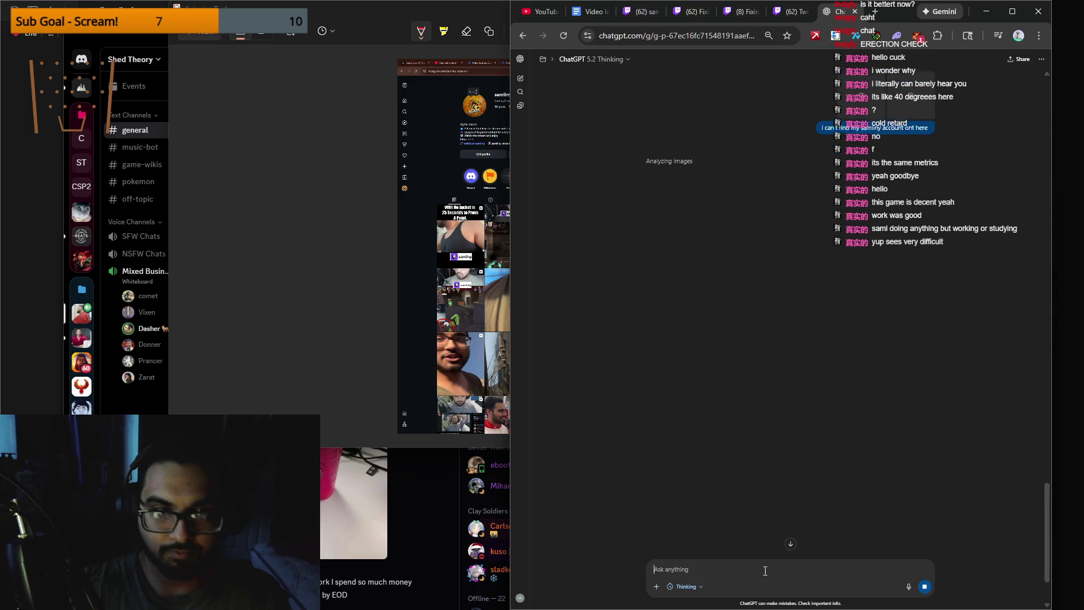
left_click(286, 358)
left_click(828, 13)
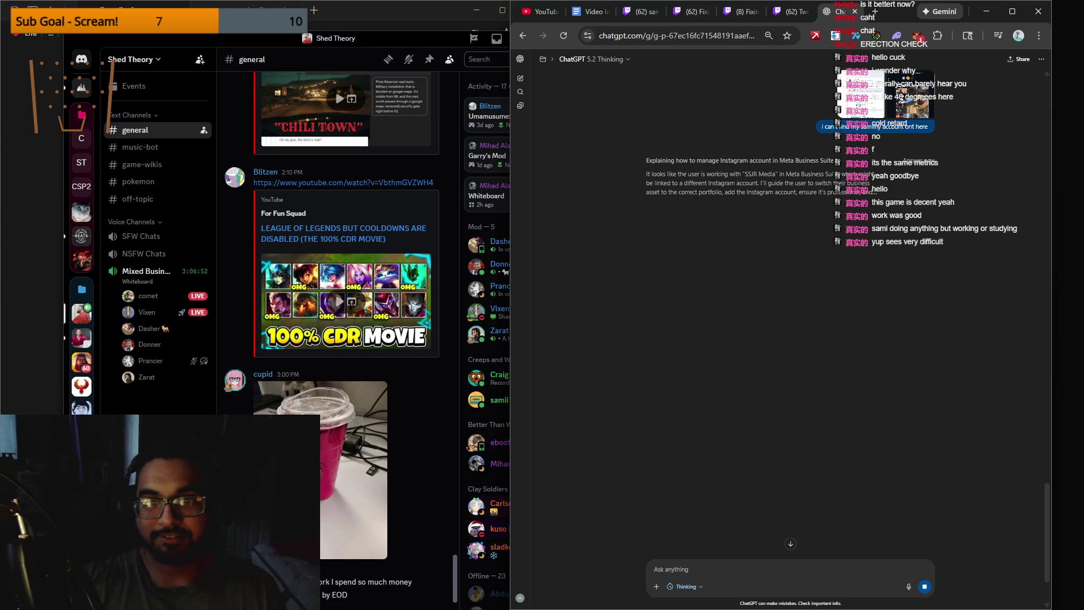
Step: Minimize the ChatGPT browser window so only Discord shows over the desktop
left_click(989, 13)
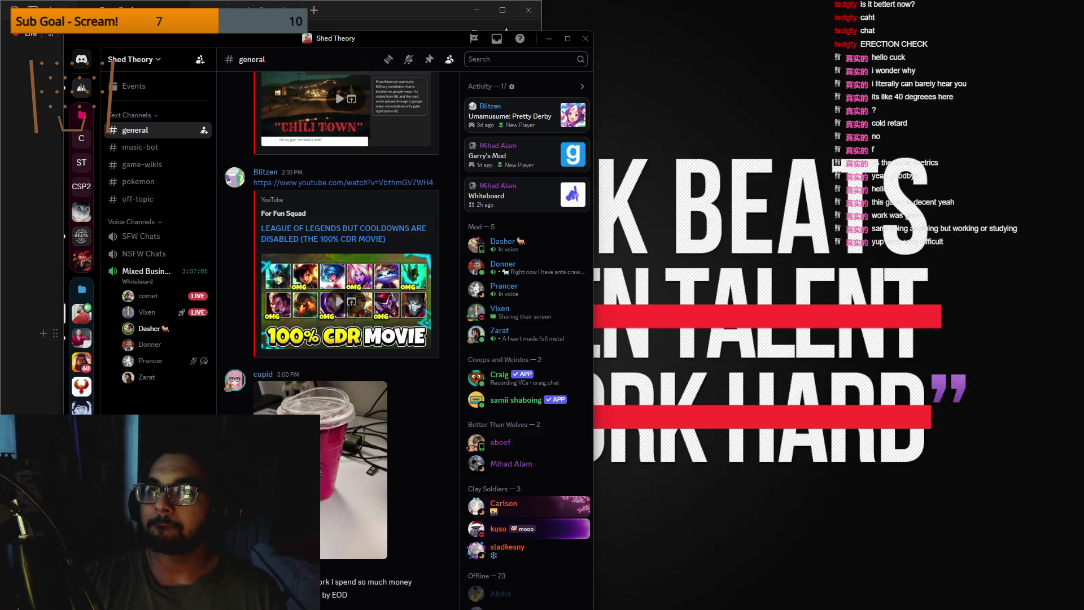
Step: Restore the ChatGPT window from the Chrome taskbar icon to see the Instagram connection fixes
mouse_move(727, 607)
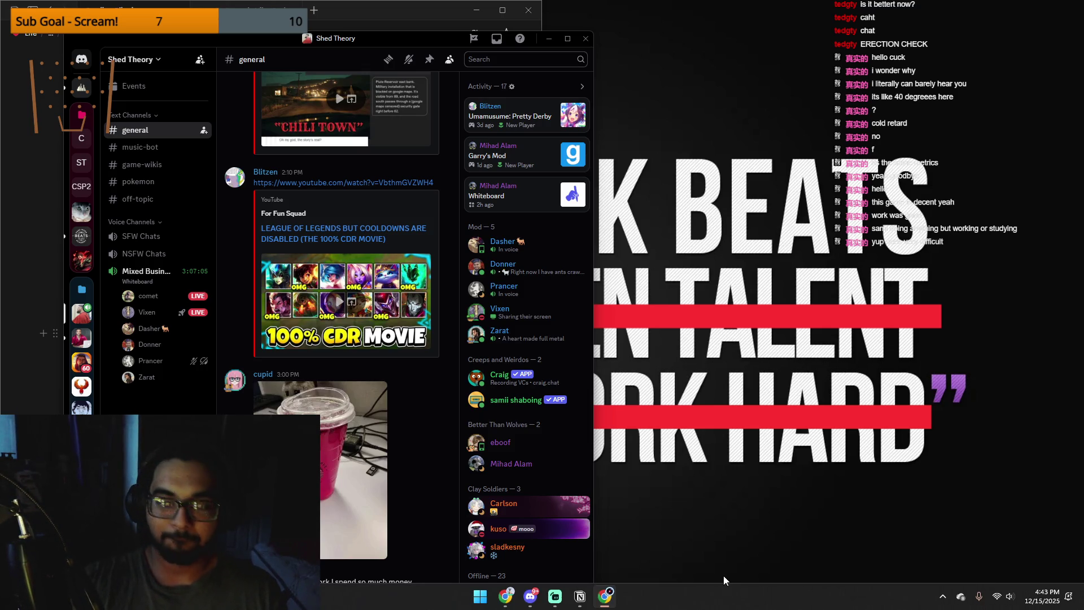
left_click(552, 599)
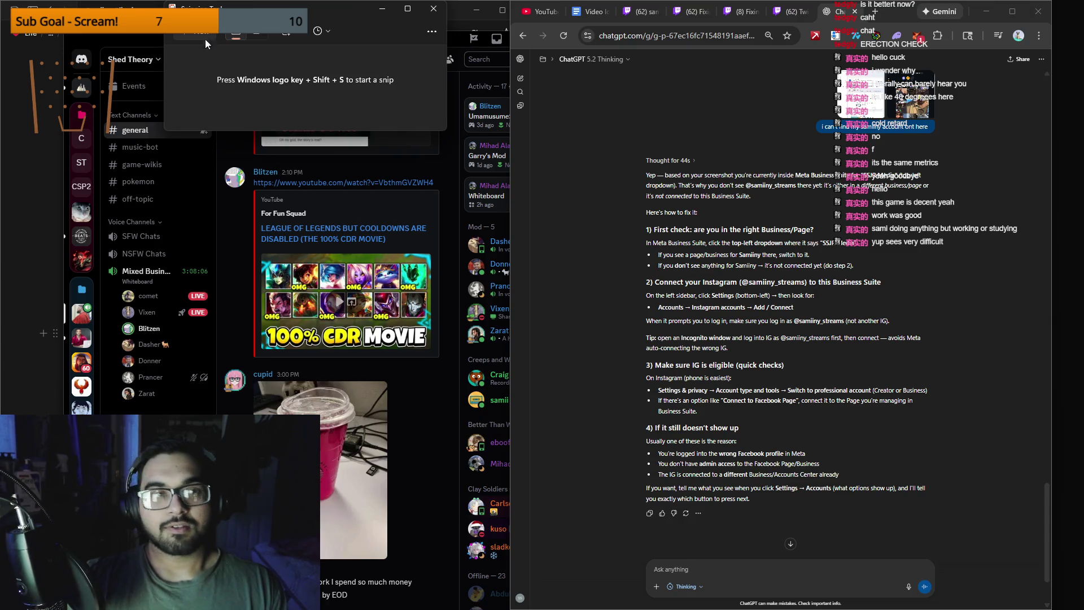
Step: Send ChatGPT a new Business Suite snip asking 'is it connected now'
key("super+shift+s")
key("ctrl+v")
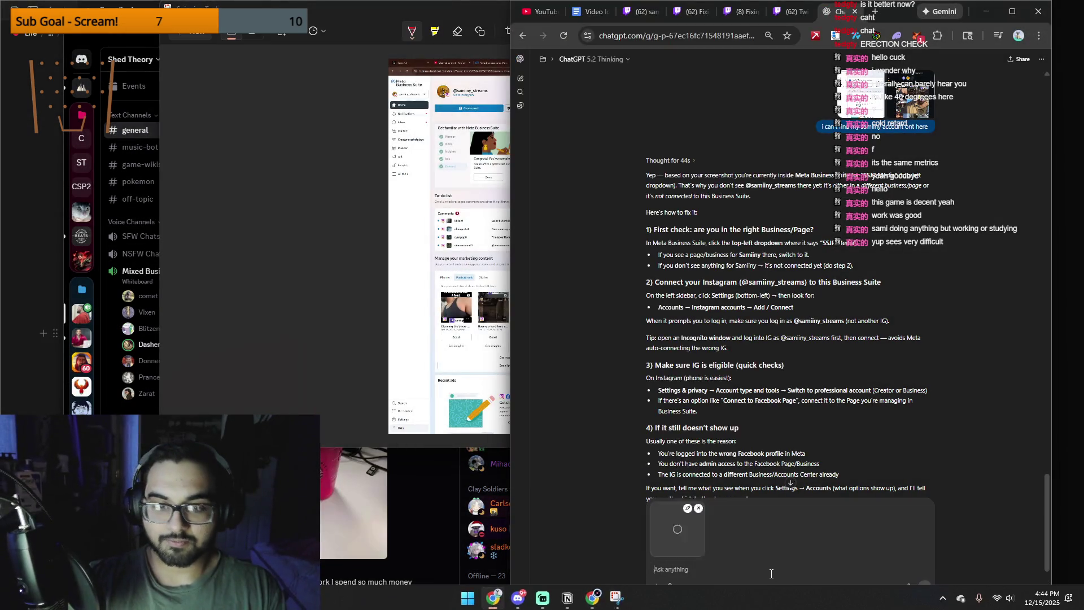
type("this is wha ti have is it ocnnectre dnow")
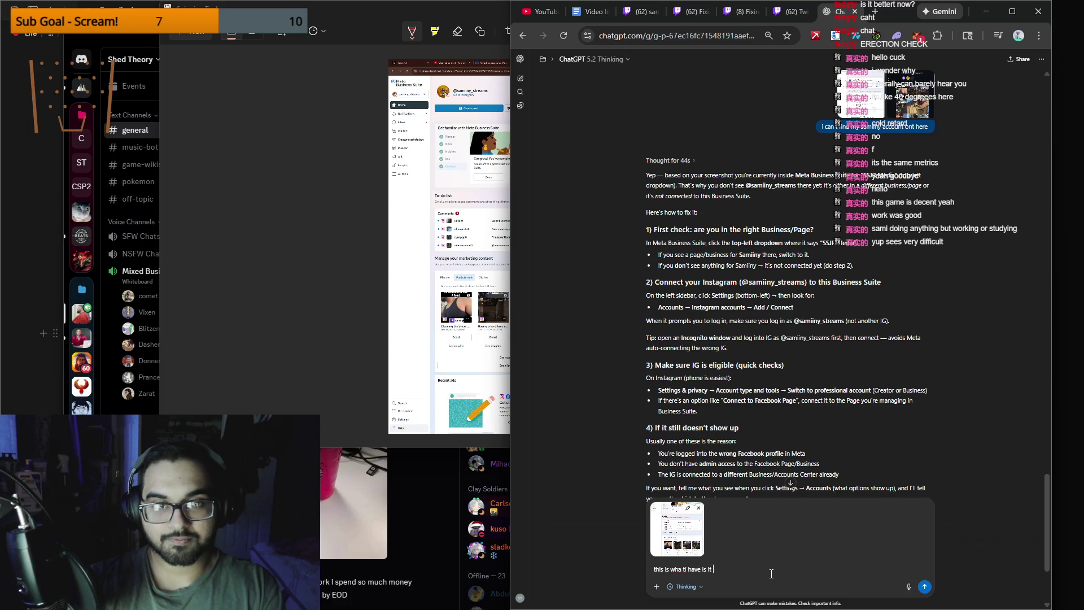
key("Return")
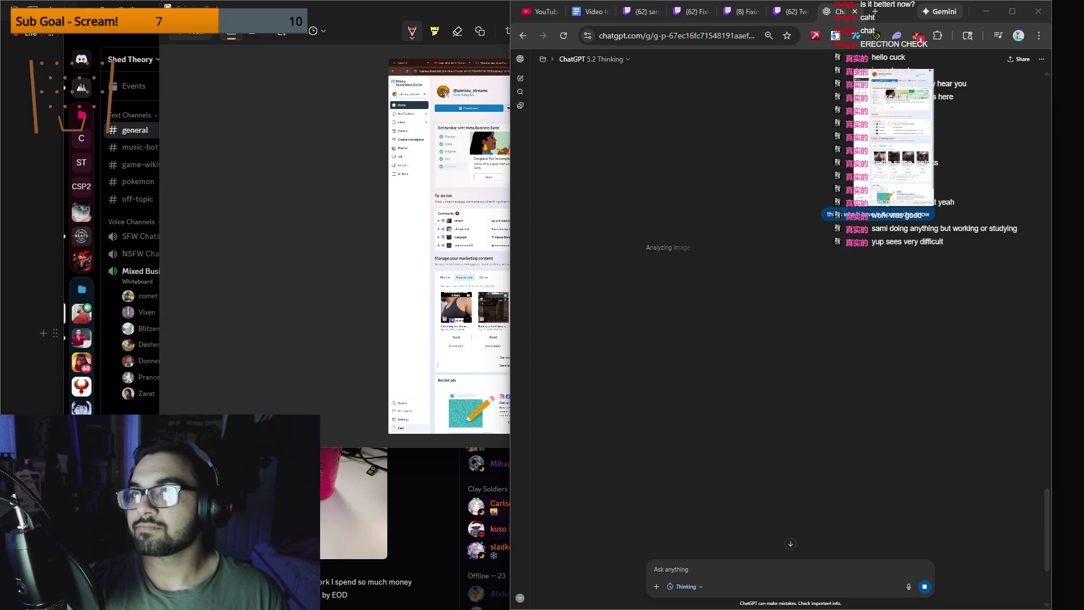
mouse_move(597, 591)
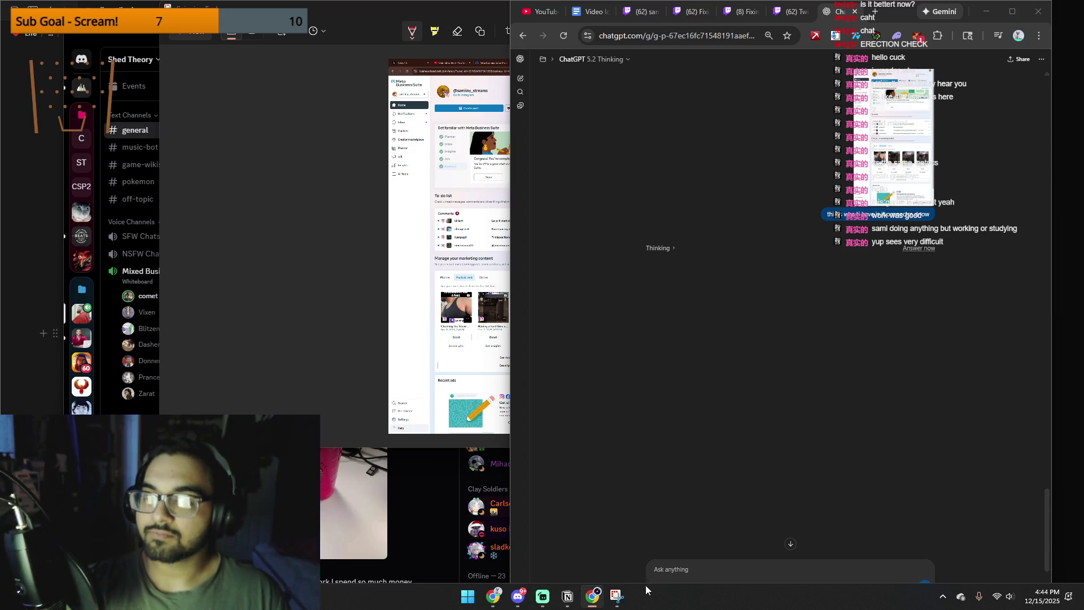
left_click(452, 356)
left_click(917, 389)
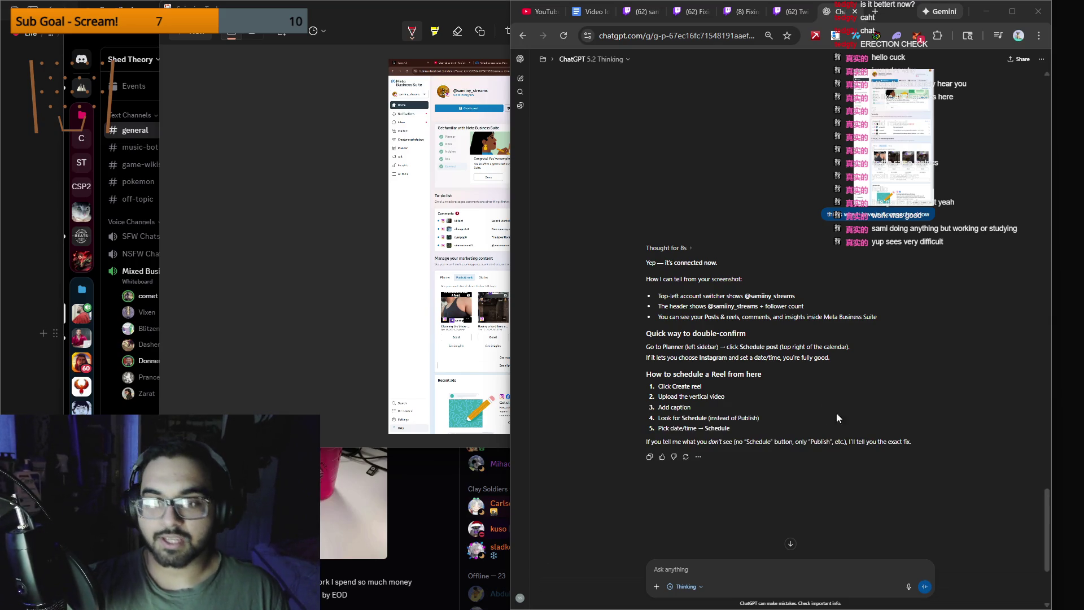
left_click(341, 290)
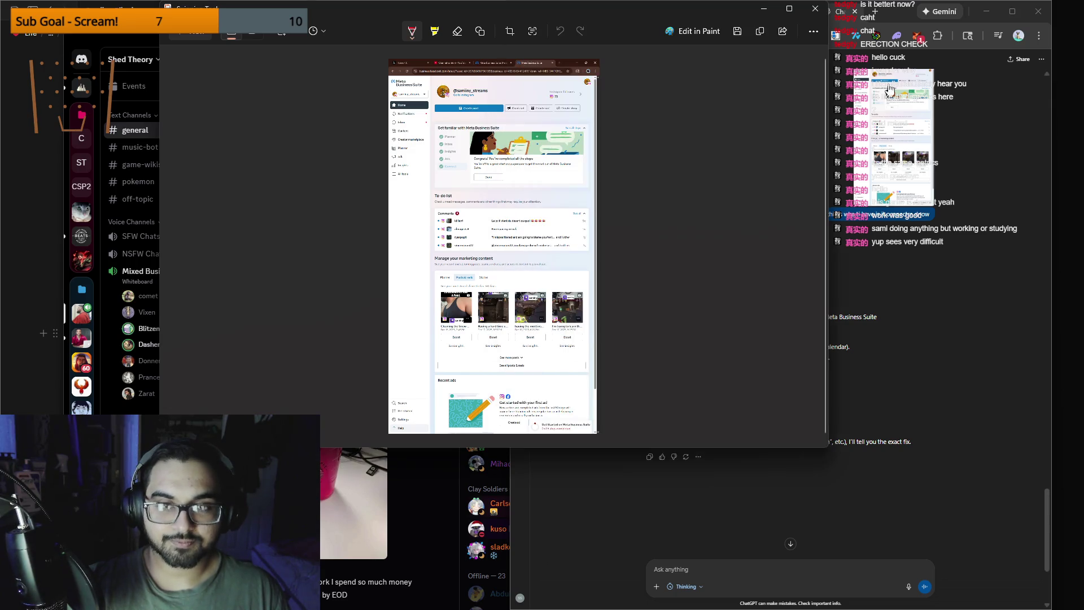
Step: Close Snipping Tool and scroll to the reply with the Reel scheduling steps and Planner double-check
left_click(814, 10)
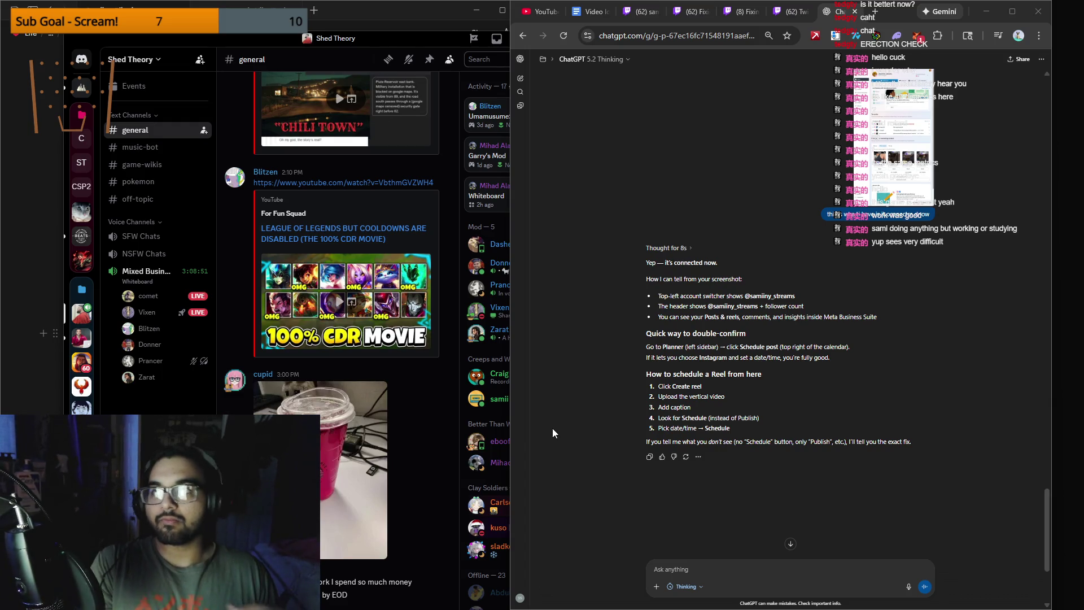
scroll(629, 391, "up", 5)
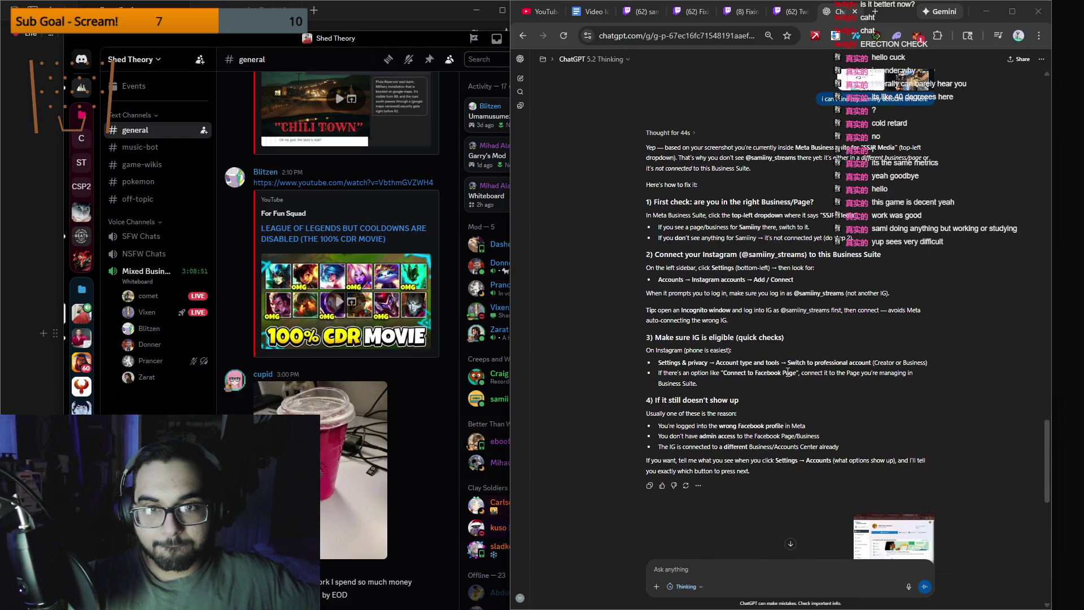
scroll(784, 377, "up", 6)
scroll(802, 378, "up", 3)
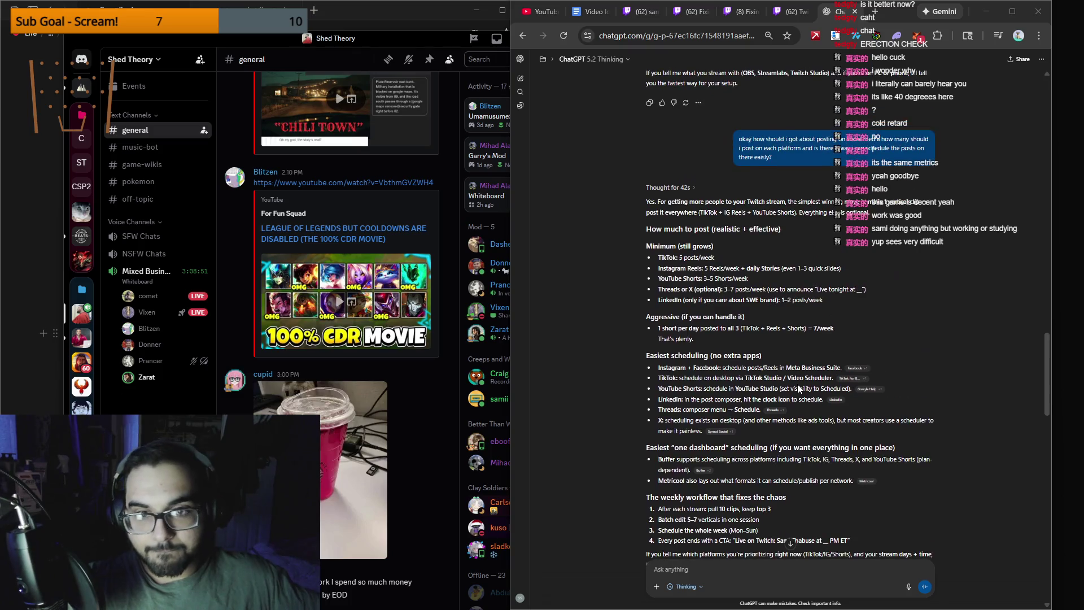
scroll(802, 423, "up", 5)
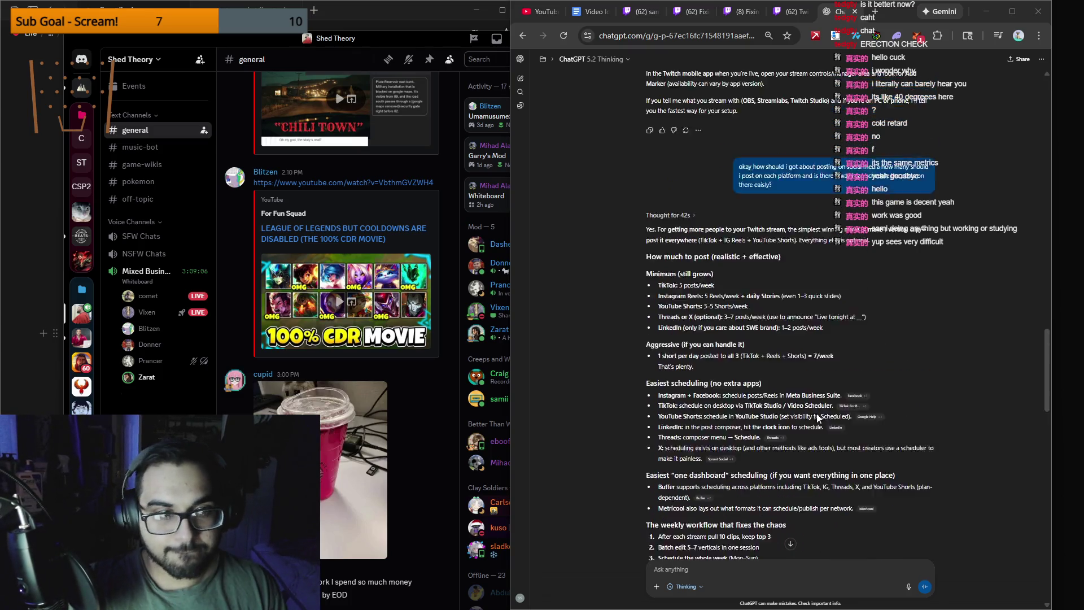
scroll(765, 376, "down", 5)
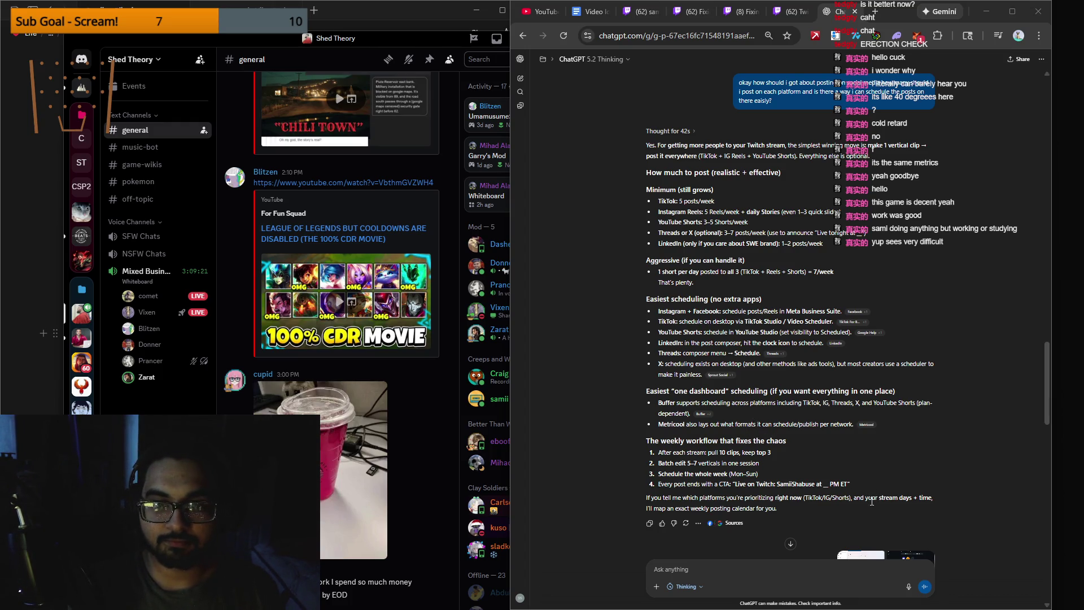
mouse_move(561, 601)
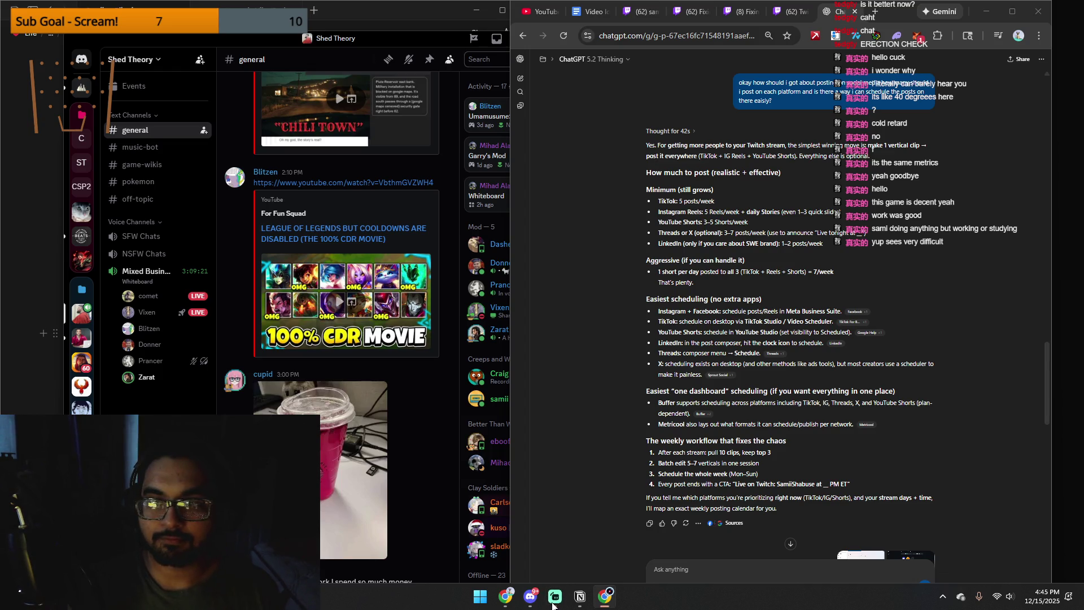
scroll(683, 513, "down", 15)
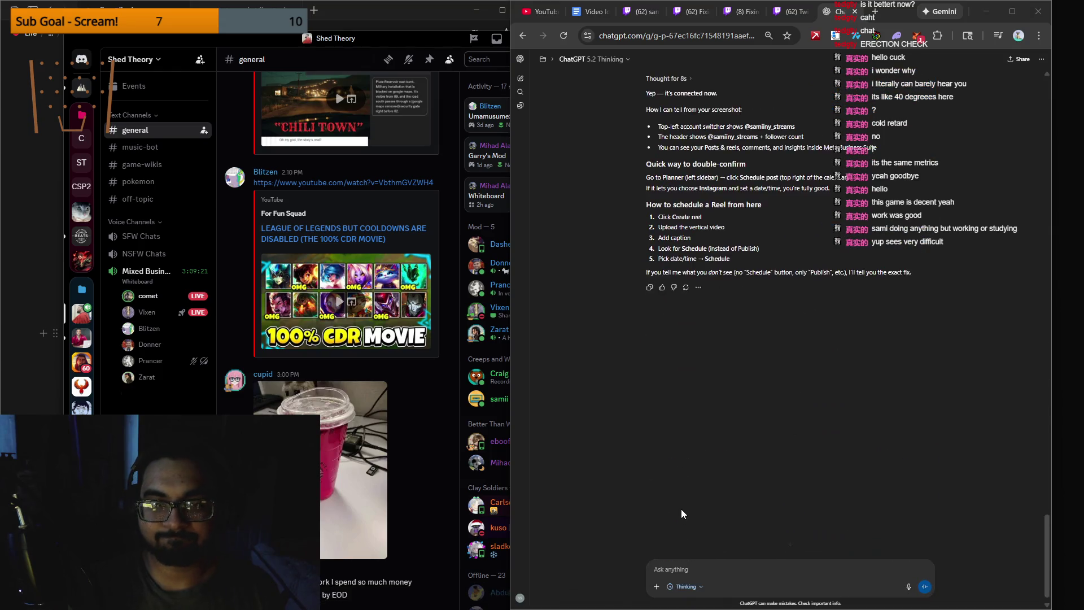
left_click(438, 414)
left_click(81, 87)
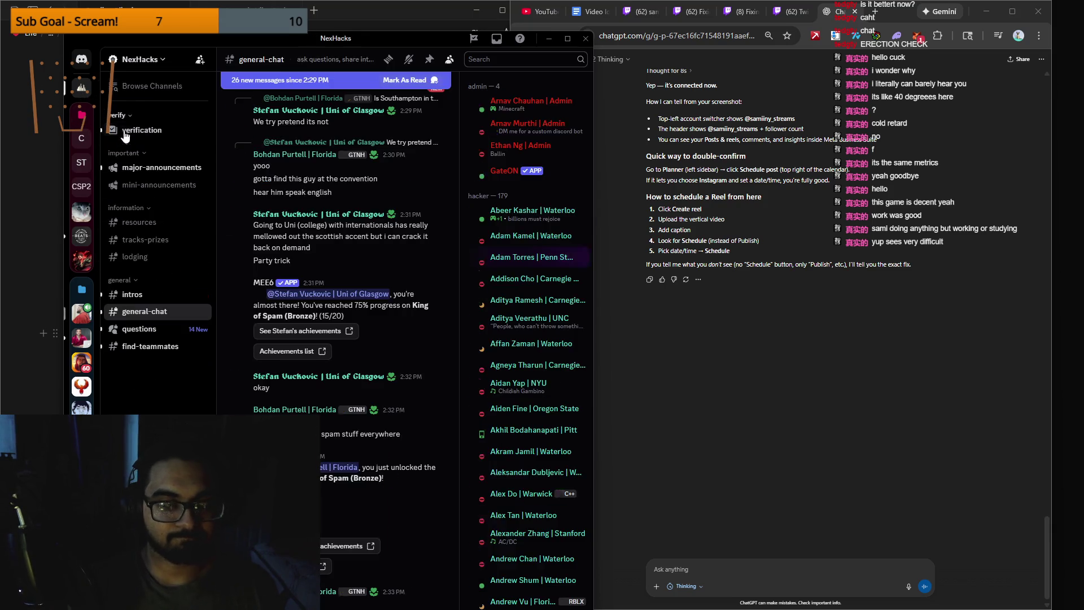
left_click(161, 167)
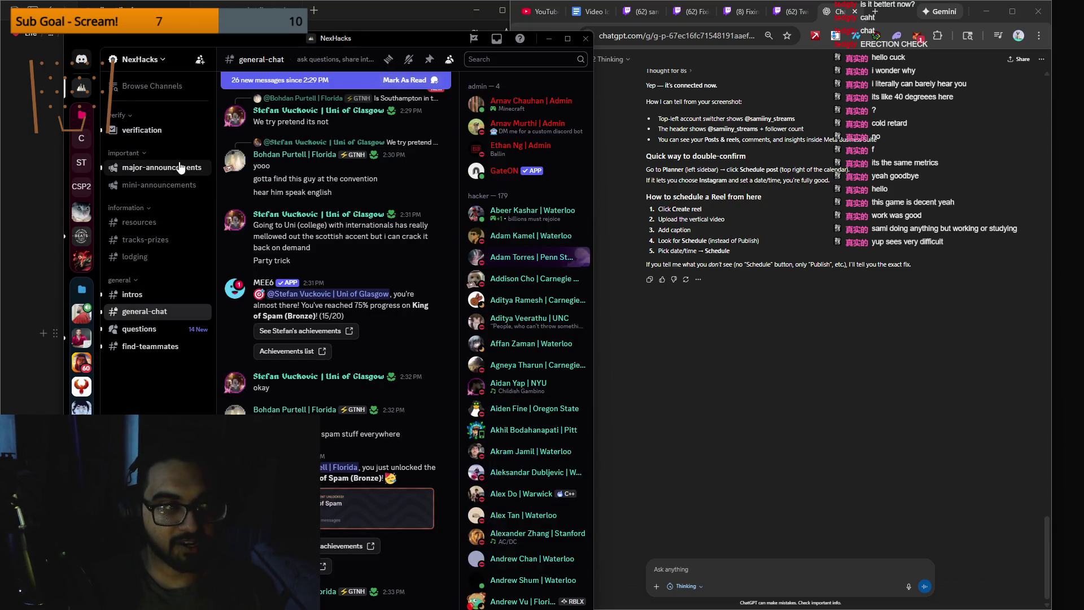
left_click(169, 130)
left_click(81, 313)
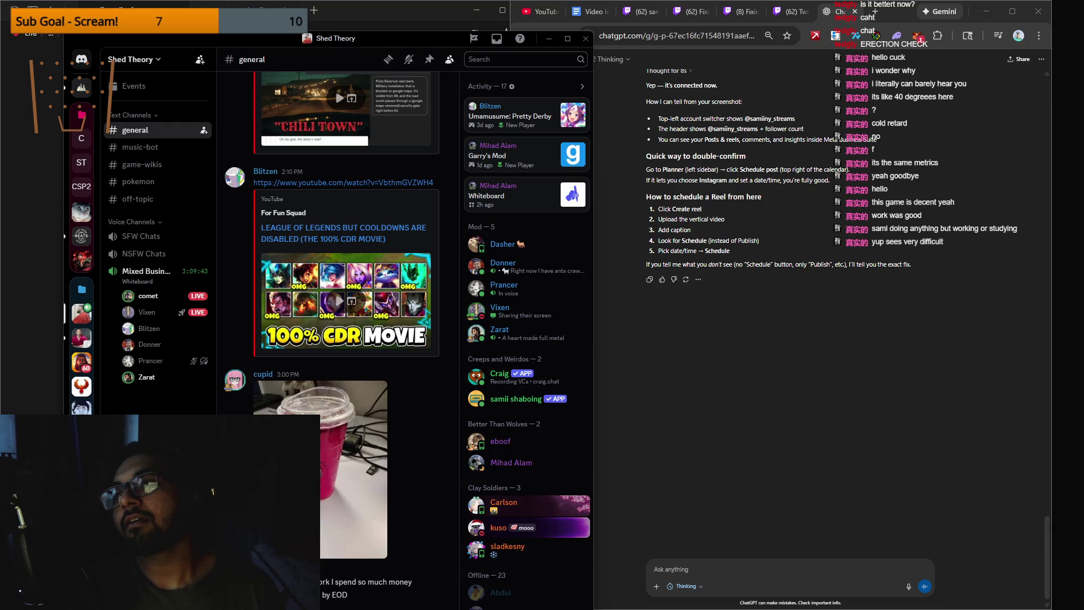
left_click(862, 347)
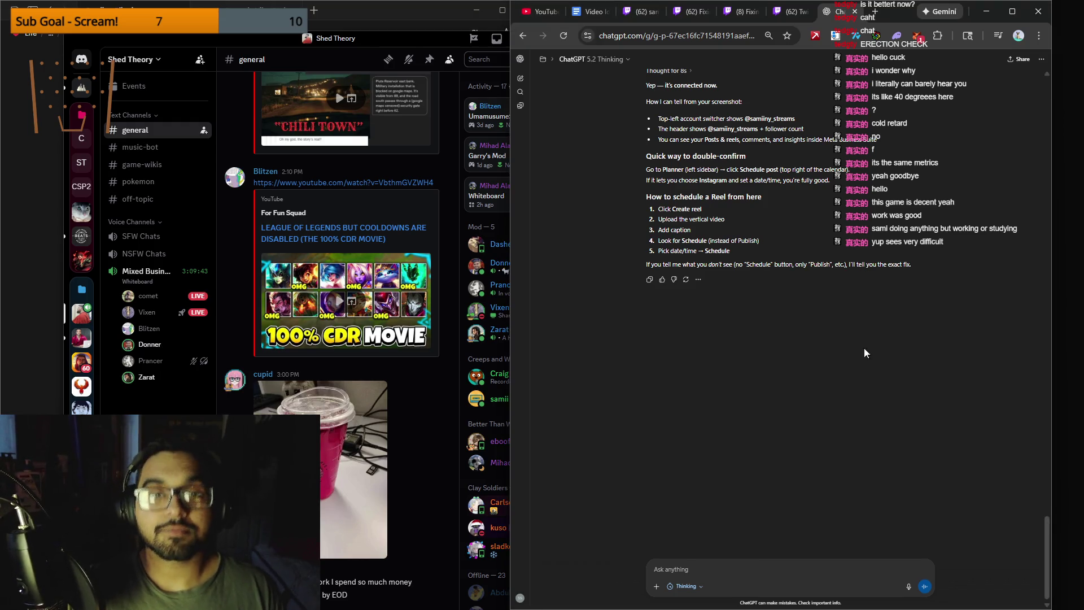
Step: Ask ChatGPT 'i was thinking about schedule 3-5 reels a day is that bad?', fixing typos first
scroll(862, 348, "up", 15)
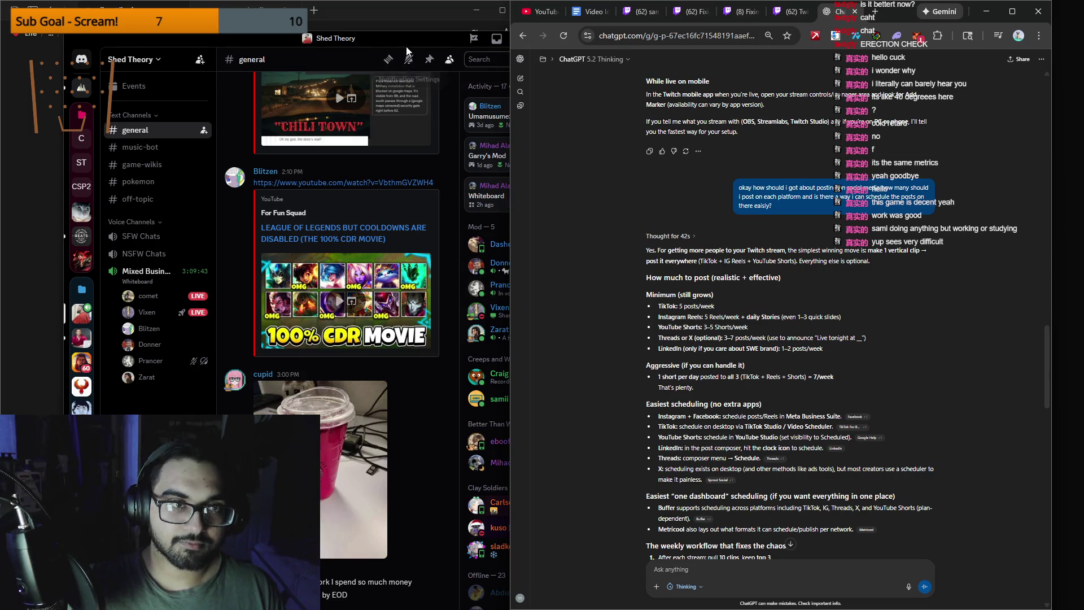
scroll(785, 509, "down", 15)
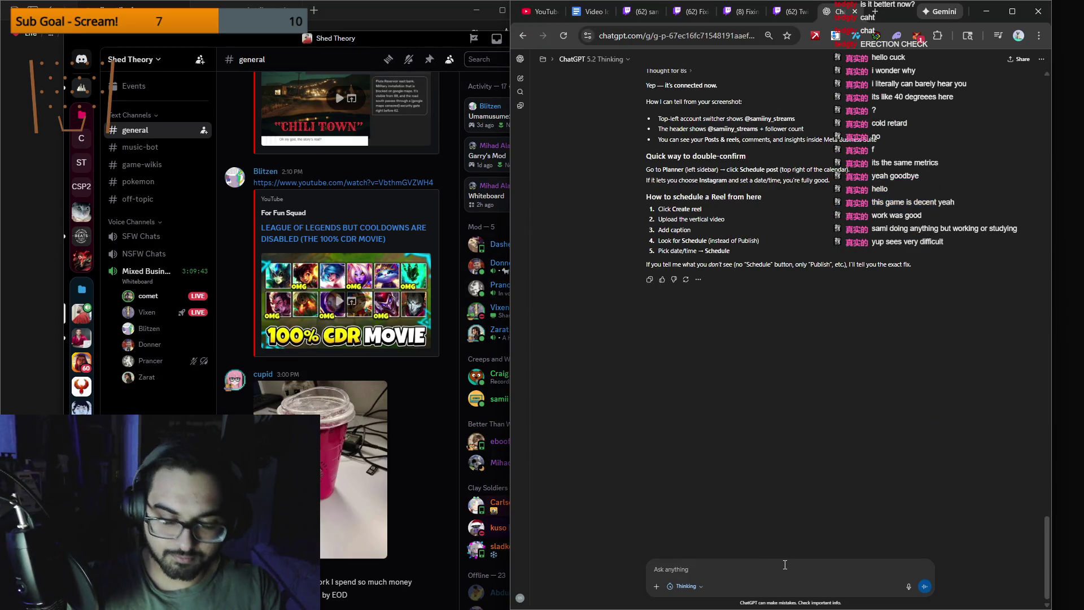
type("can't")
key("BackSpace")
key("BackSpace")
key("BackSpace")
type("i was trhinking about schedule 3 -5 reels")
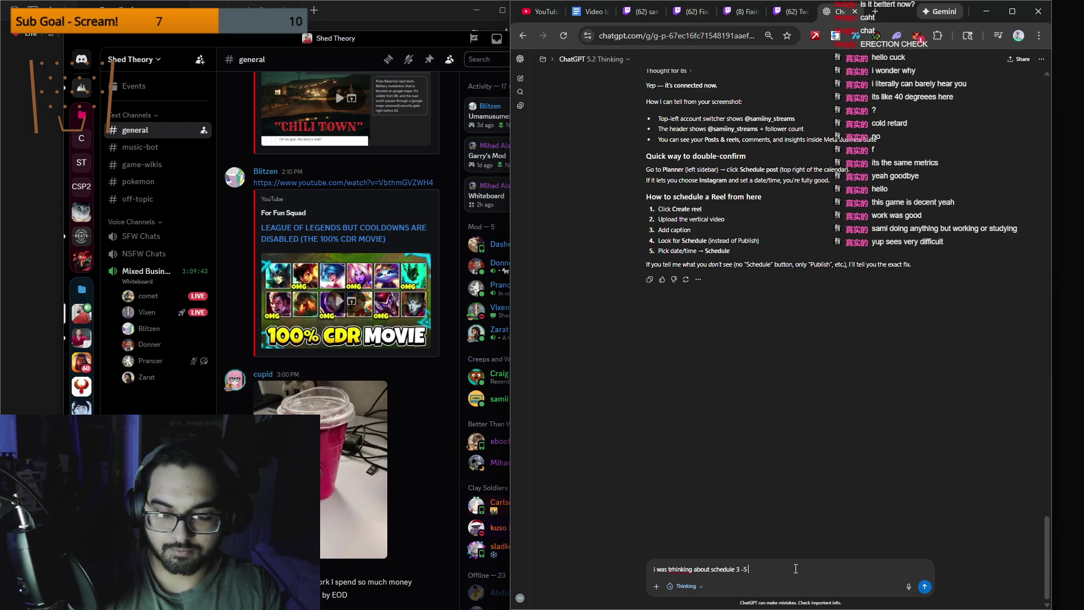
type("a d a")
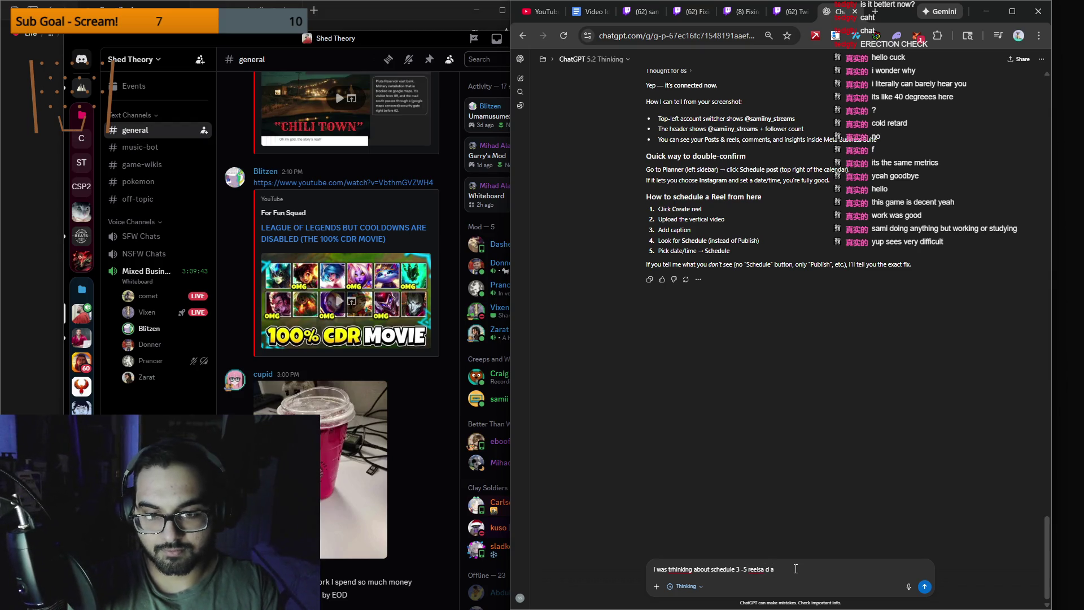
key("BackSpace")
key("BackSpace")
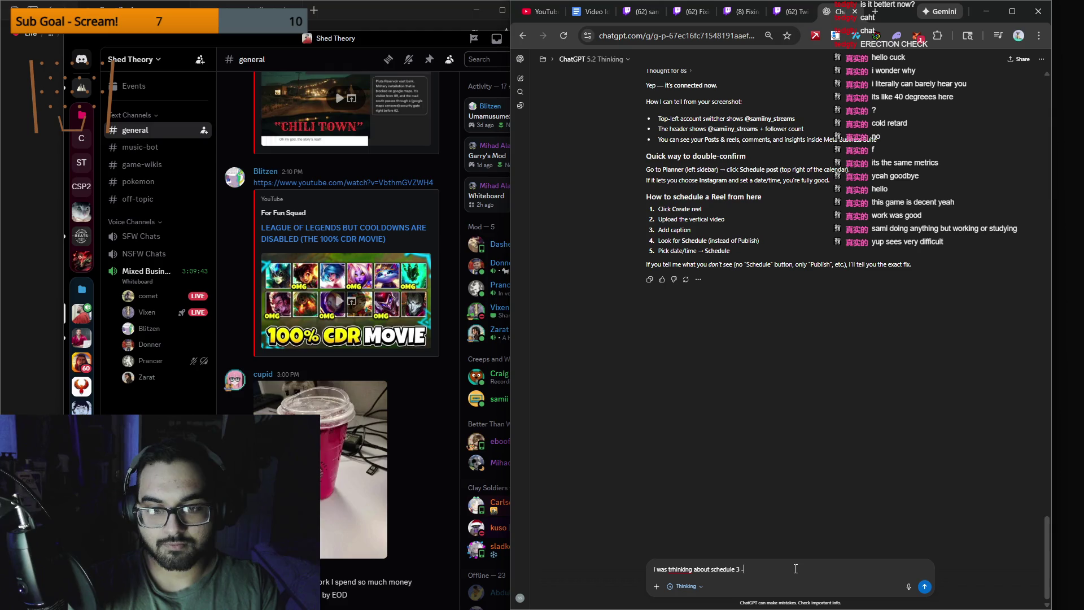
key("BackSpace")
key("BackSpace")
type("-5")
key("BackSpace")
key("BackSpace")
key("BackSpace")
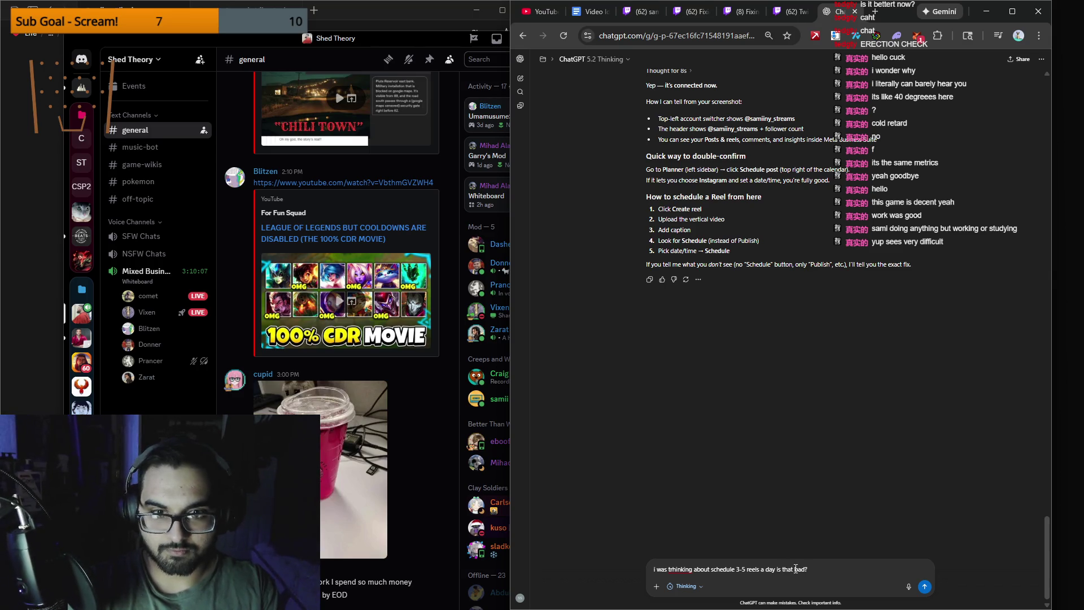
key("Return")
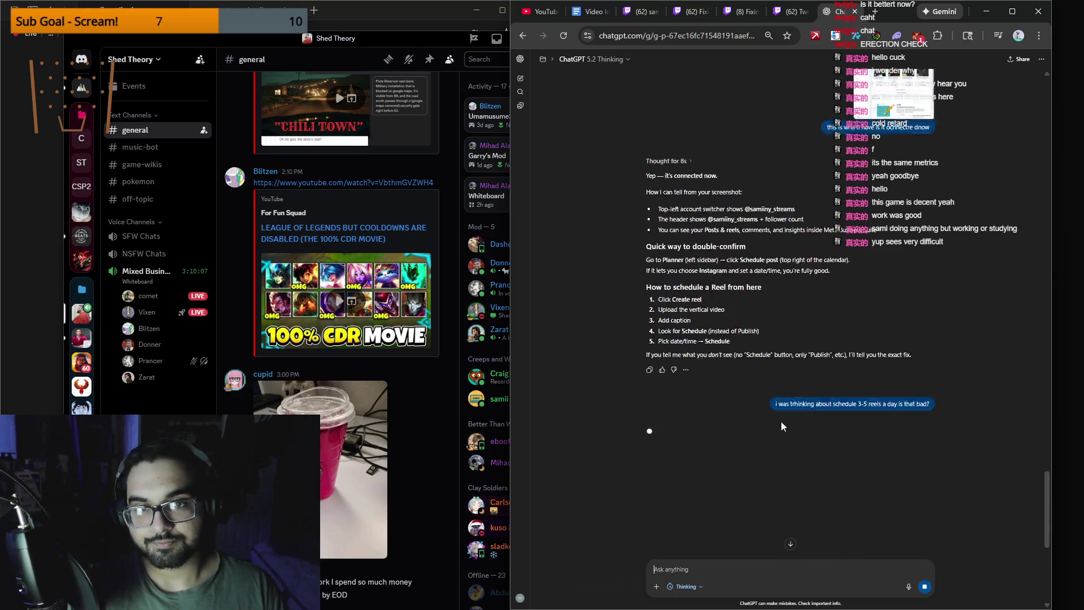
Step: Read the new reply: 3–5 reels daily is OK with a backlog, but 1–2 per platform is better
scroll(764, 401, "up", 5)
scroll(789, 380, "down", 8)
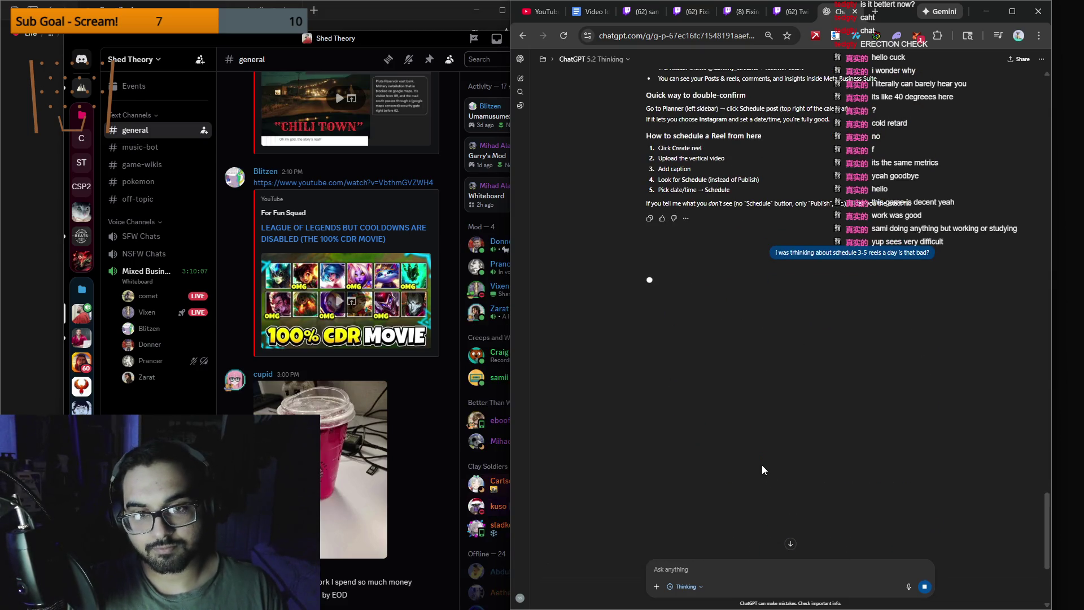
scroll(763, 496, "up", 10)
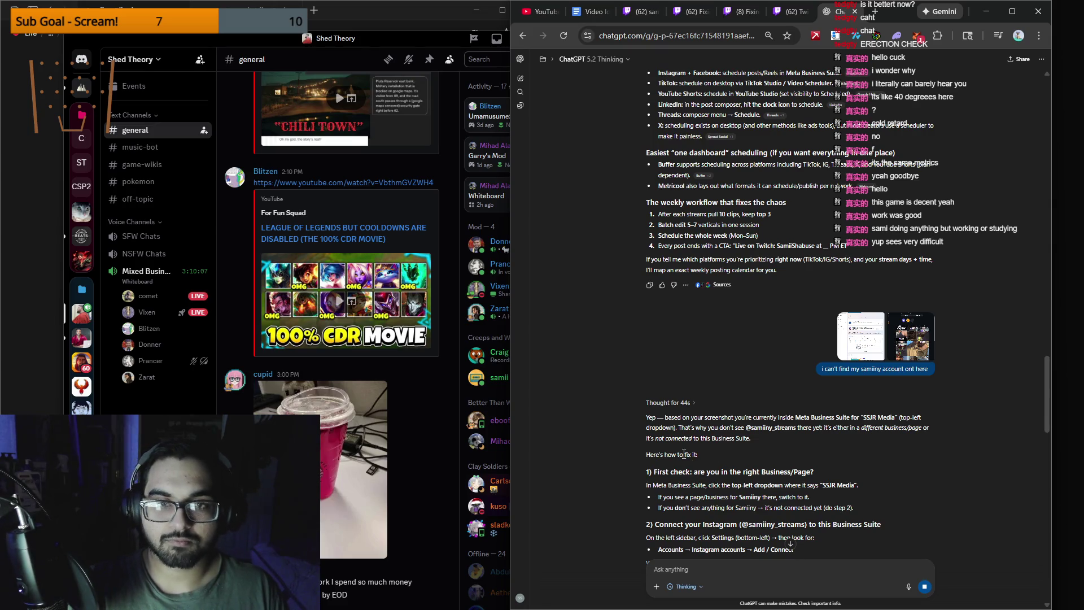
scroll(736, 384, "up", 2)
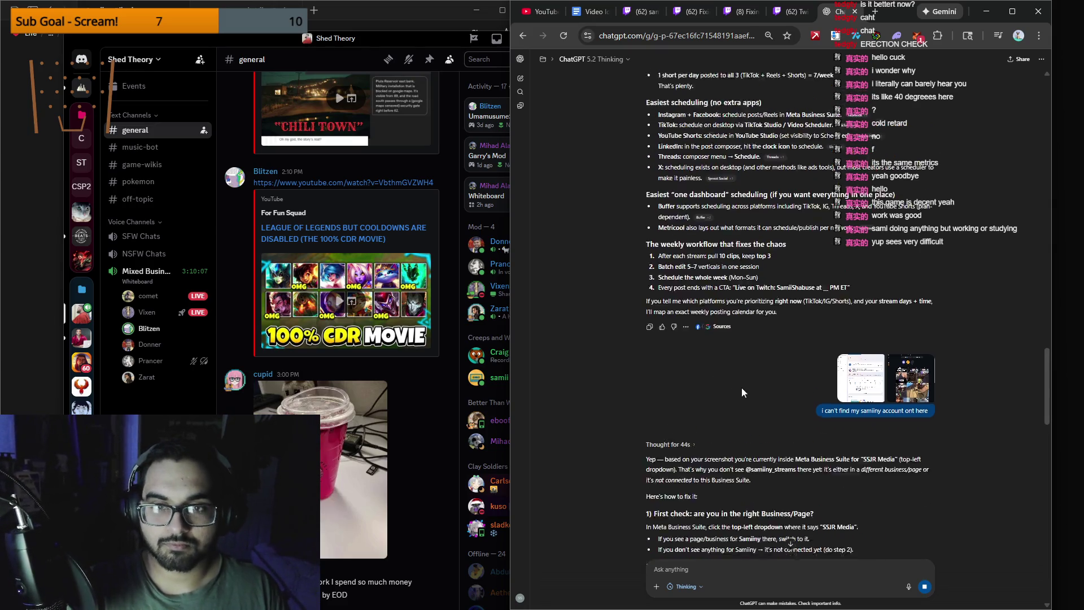
left_click(791, 543)
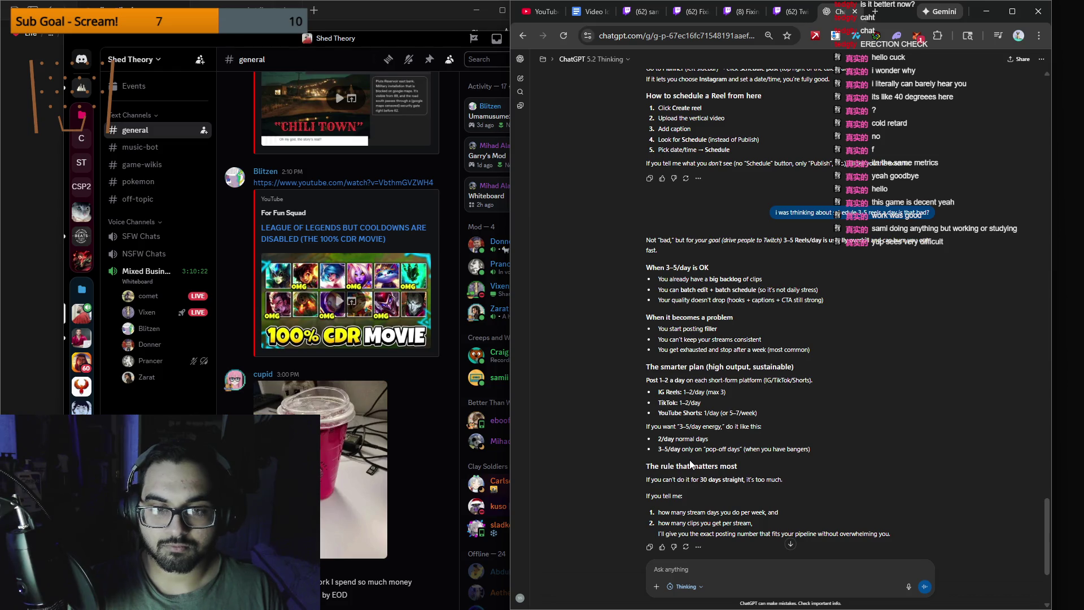
scroll(690, 465, "down", 3)
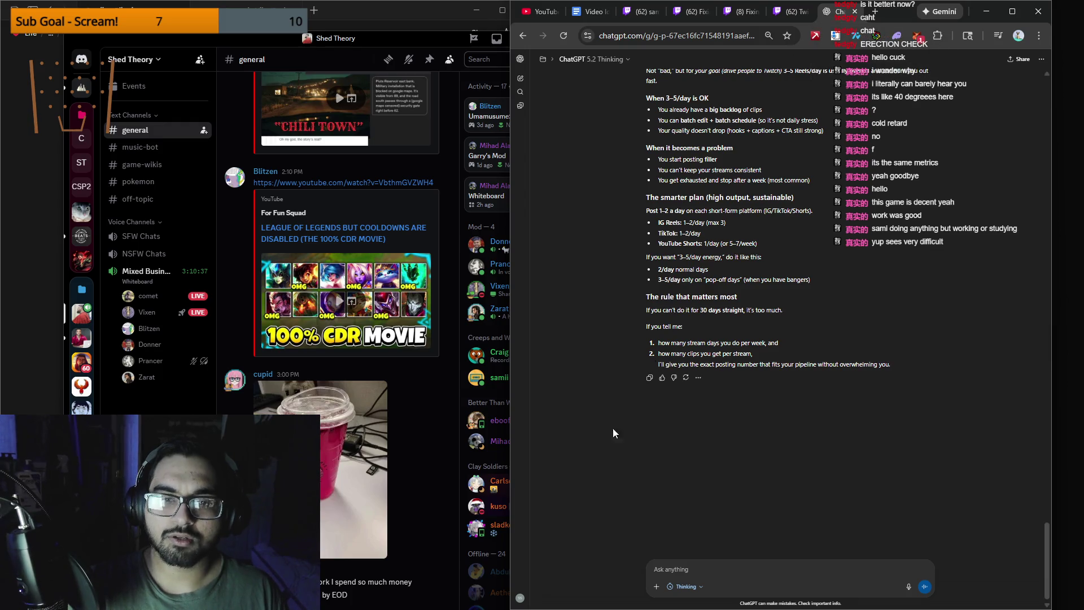
left_click(394, 384)
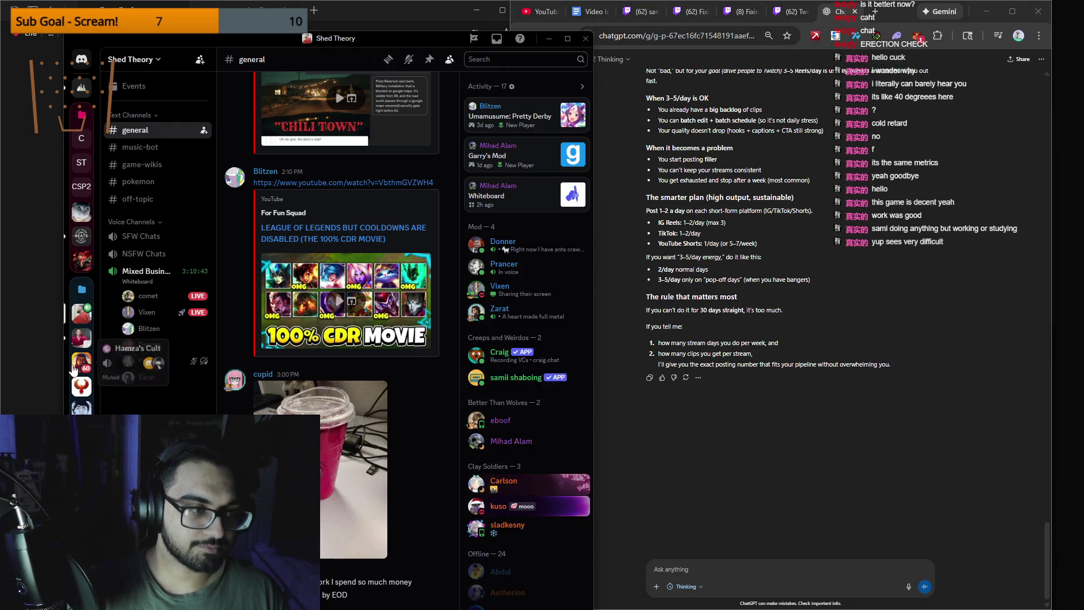
Step: Switch through Discord servers to Direct Messages, then close Discord
left_click(81, 237)
left_click(82, 89)
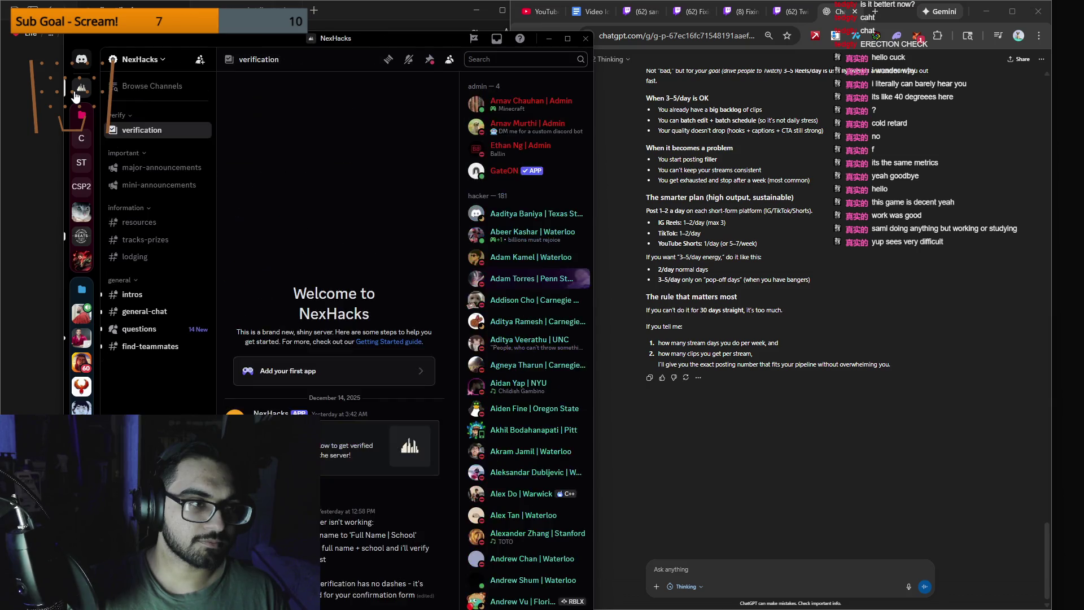
left_click(82, 59)
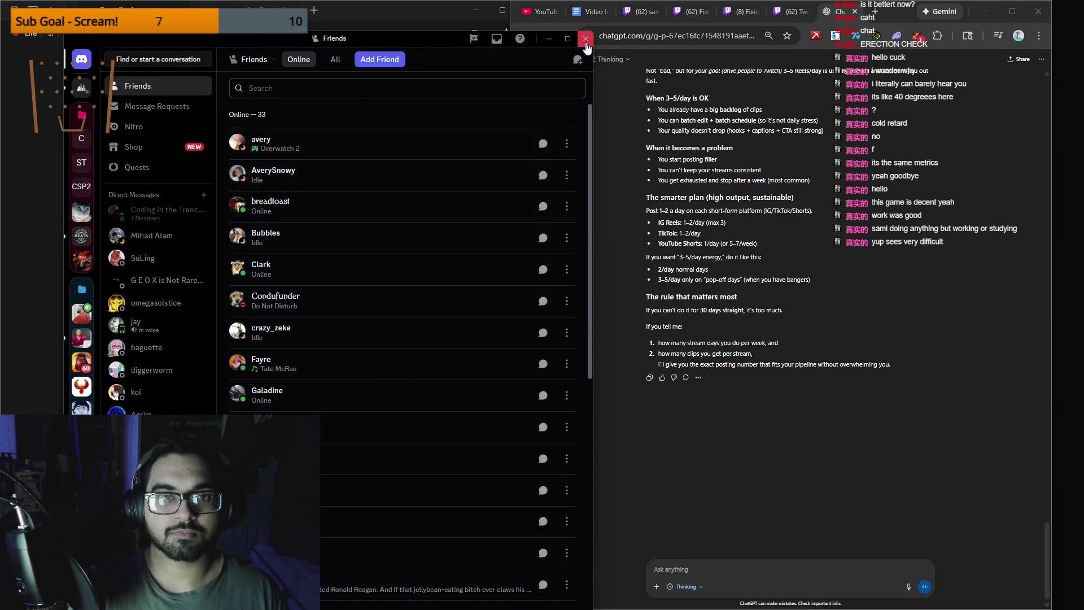
left_click(586, 39)
Step: Bring the Notion After Streaming notes forward and scroll to the vertical-template list
scroll(734, 283, "up", 5)
scroll(395, 282, "up", 3)
scroll(494, 349, "down", 3)
scroll(792, 405, "down", 15)
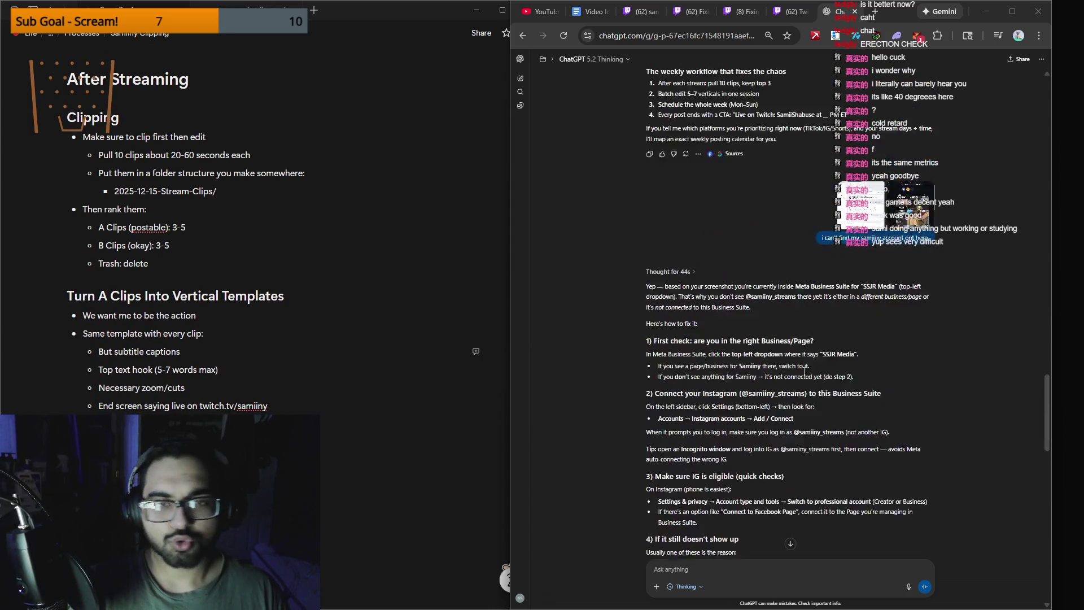
scroll(791, 405, "up", 5)
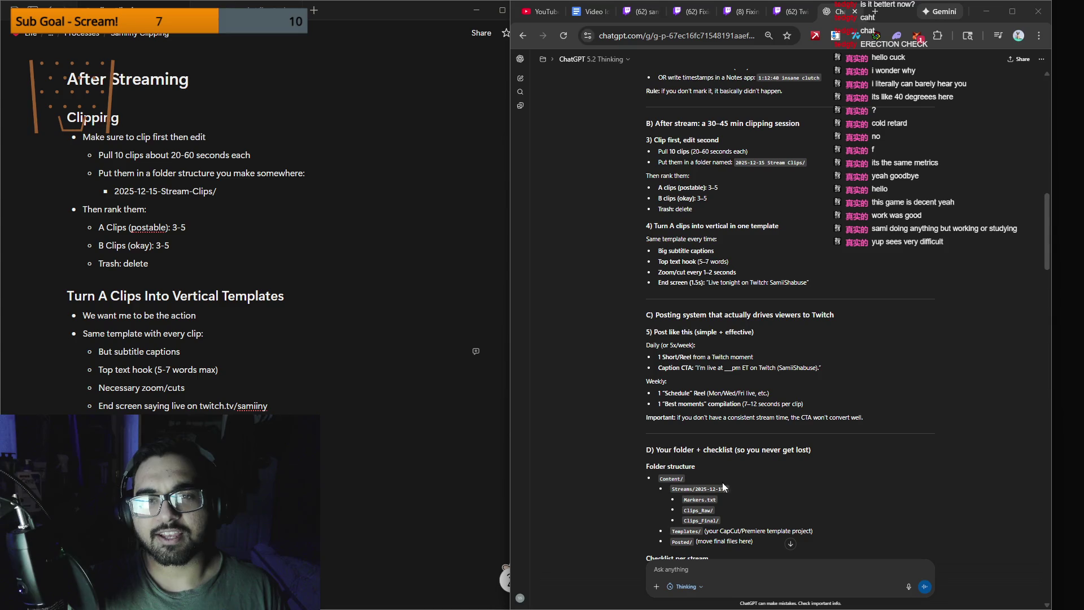
key("alt+Tab")
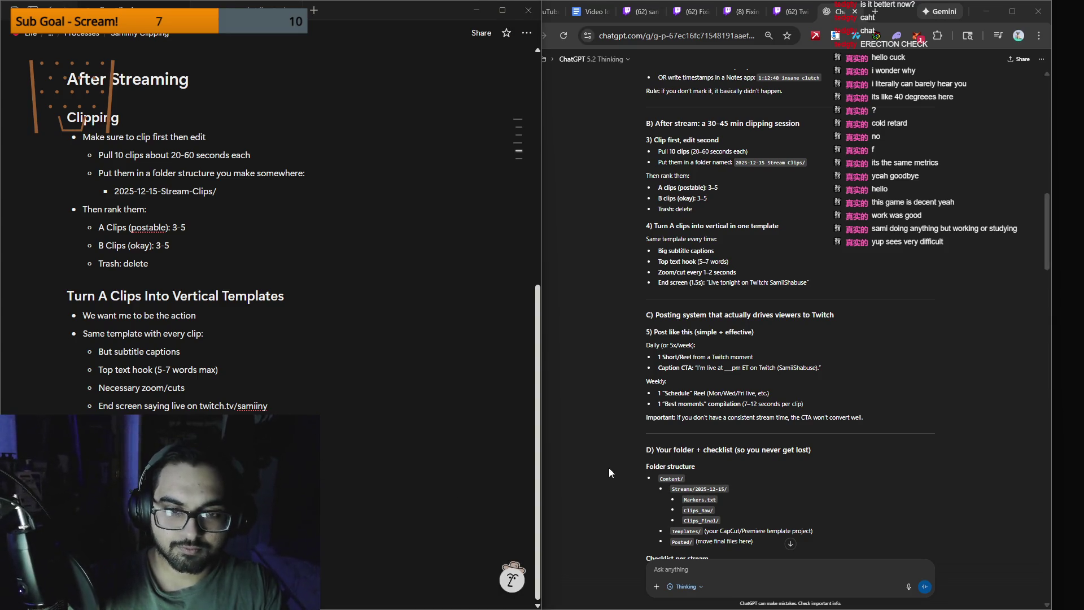
scroll(723, 472, "down", 1)
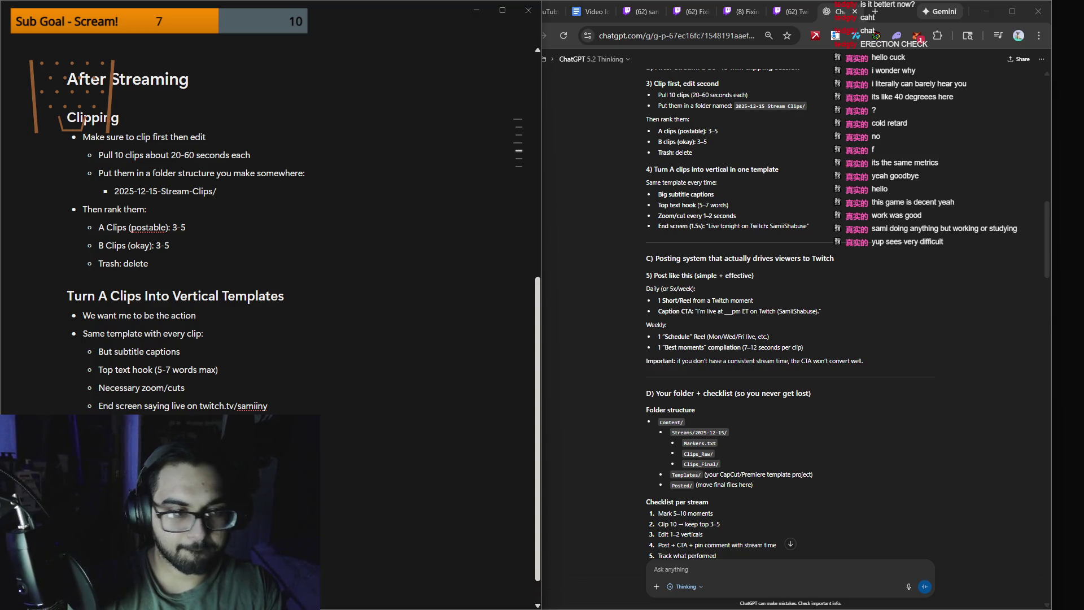
type("/")
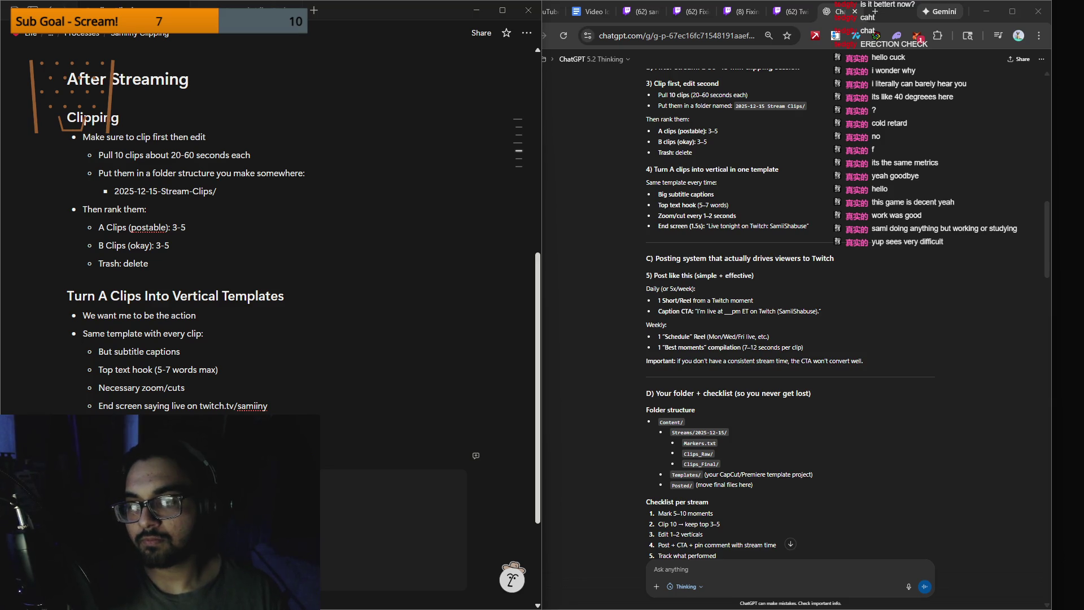
Step: Ask ChatGPT whether a week of clips from one stream, like iShowSpeed, is fine or should be randomized
left_click(709, 583)
type("wi")
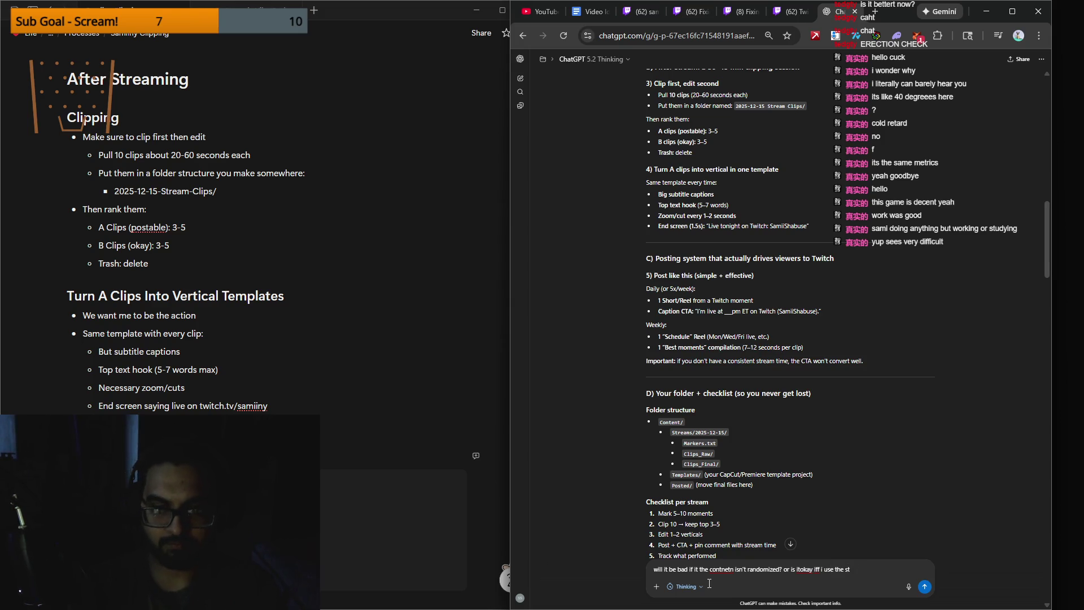
type("maing clips ")
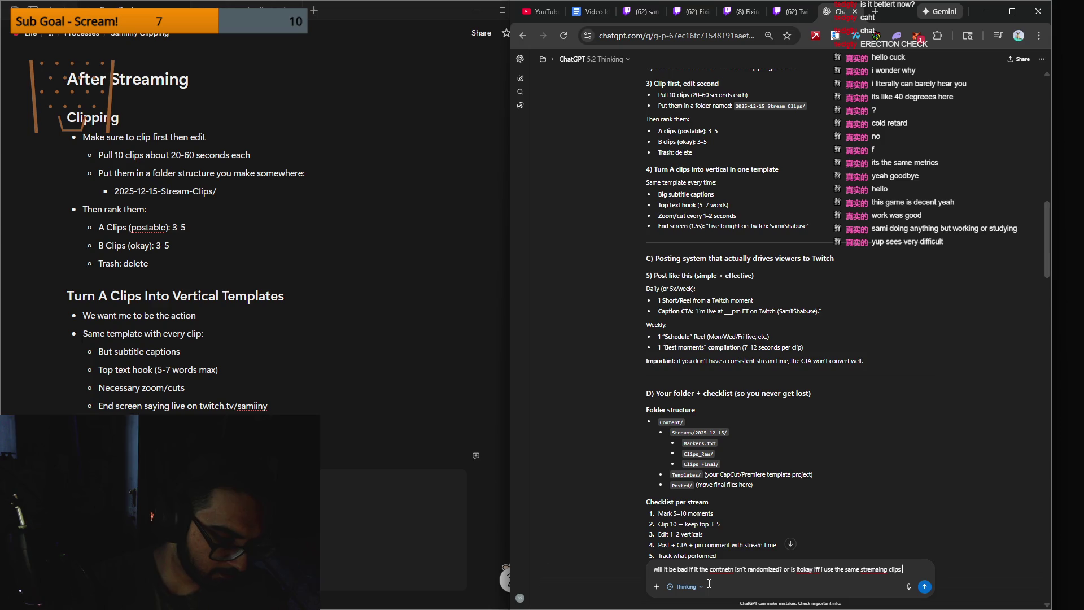
type("for the same strea")
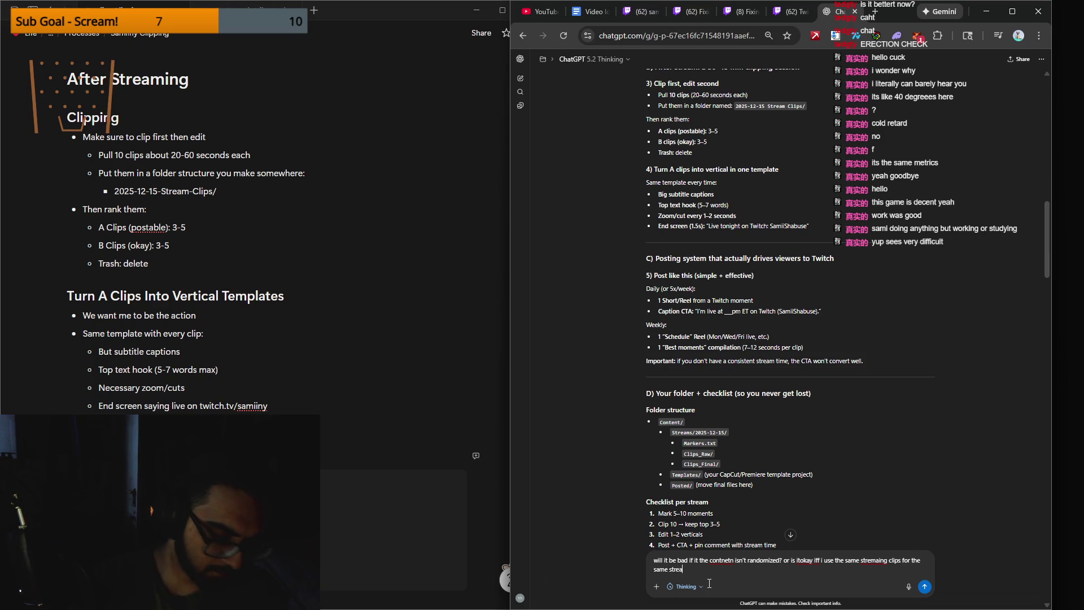
type("m per week?")
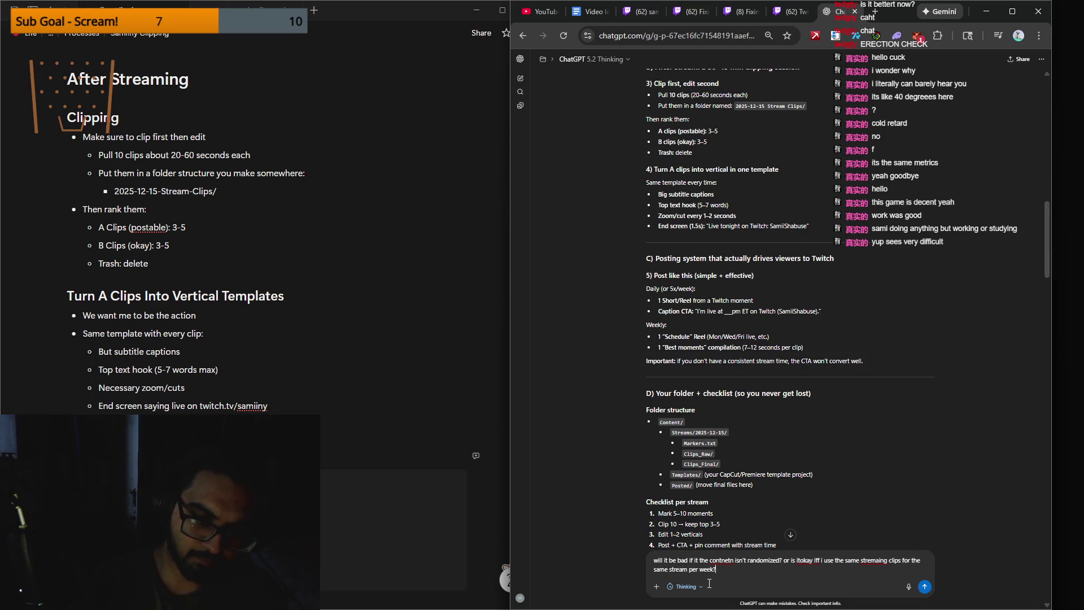
key("shift+Return")
type("lips for the same str")
type("eam per week?  like lets say I visit ishow")
type("speed last week ")
type("i make clisp for that and then ido another stream for this")
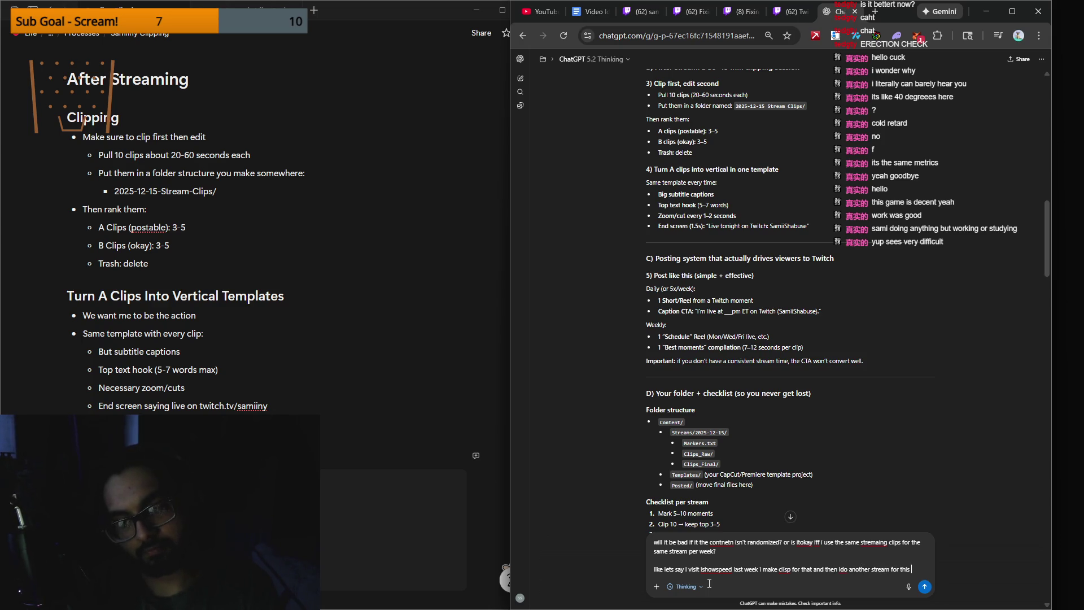
type(".")
key("shift+Return")
key("shift+Return")
type("is")
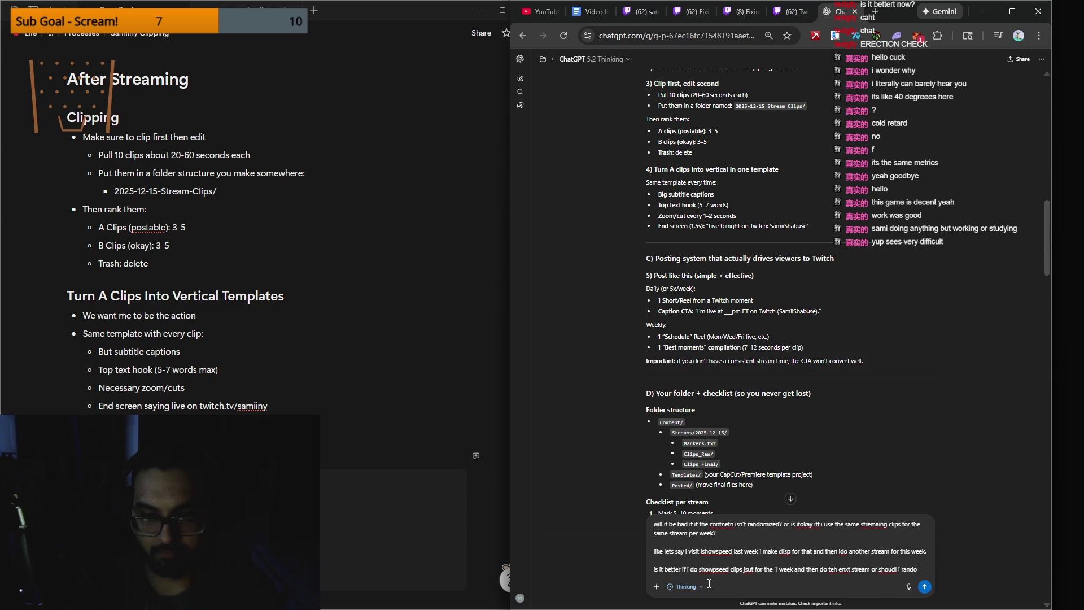
type("miz ei tmore?")
key("Return")
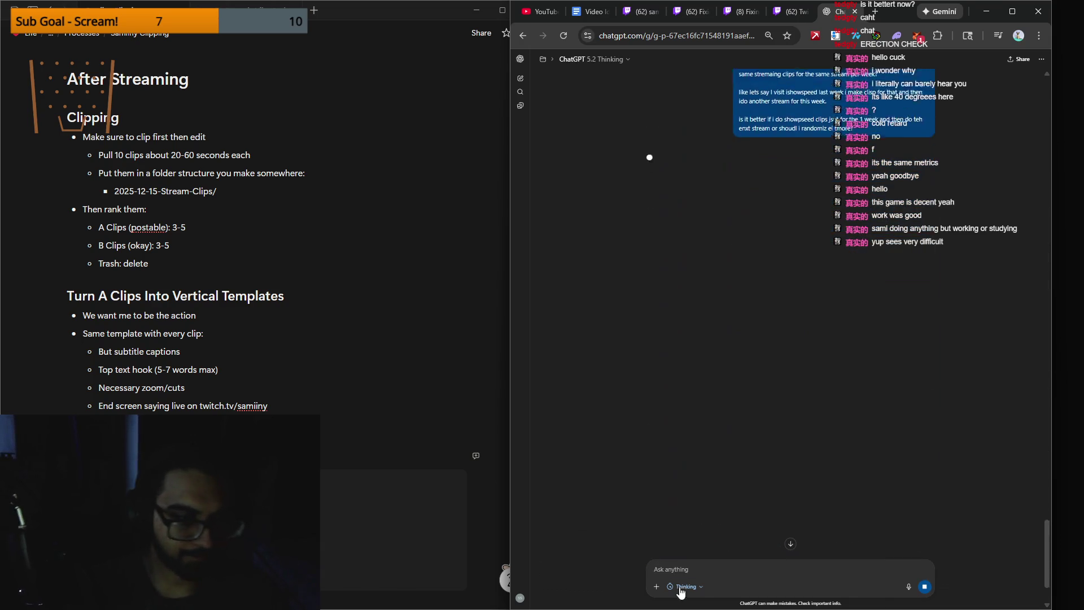
key("alt+Tab")
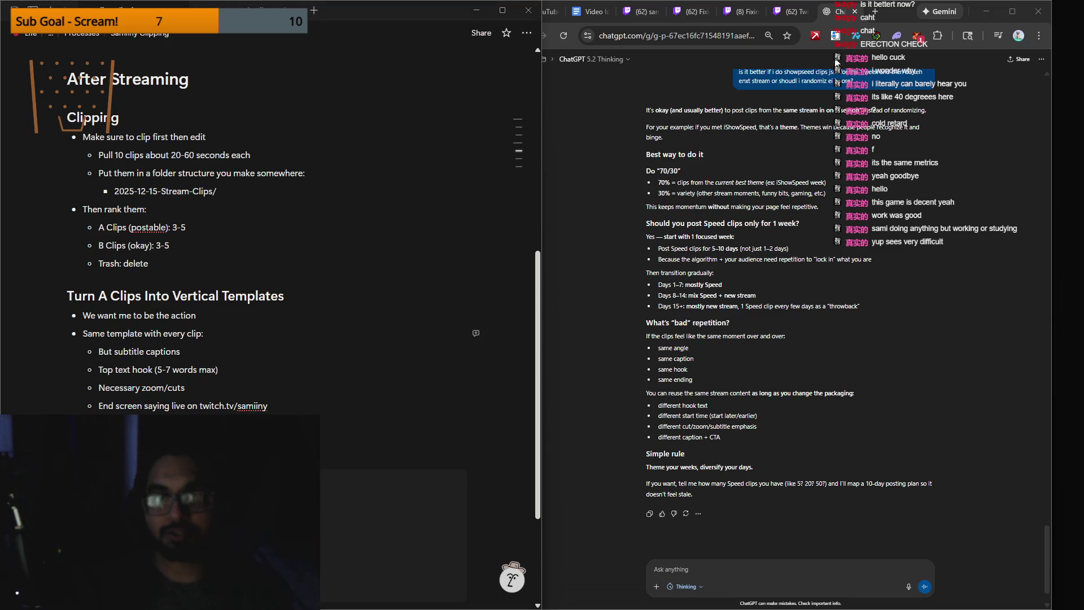
Step: After the 70/30 theme-to-variety advice, switch the browser to the Twitch Stream Manager tab
left_click(791, 11)
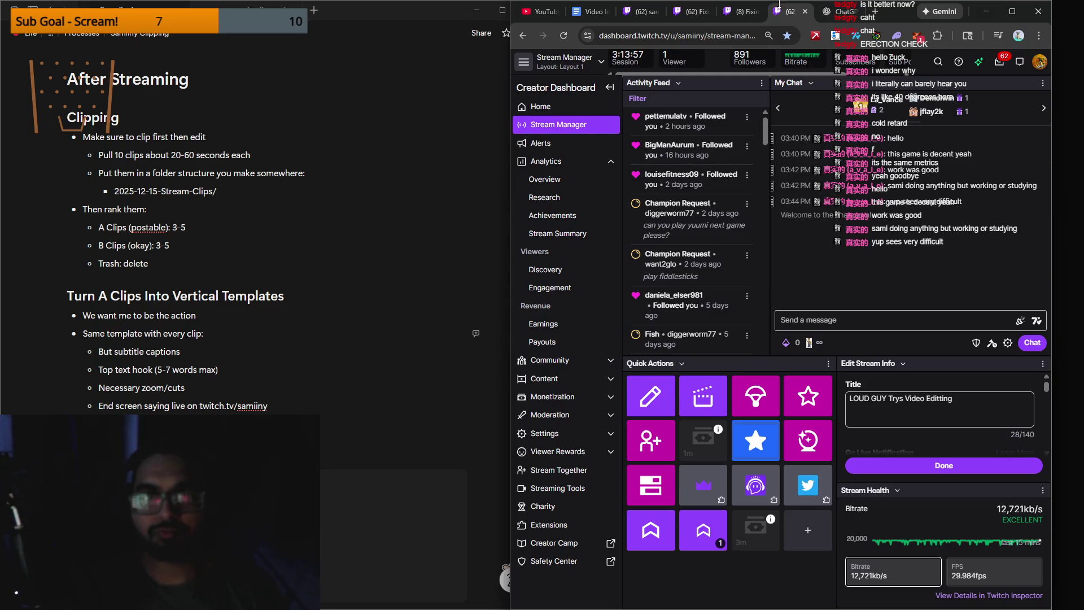
Step: Close the Stream Manager and Clips Manager tabs and move the Fixing Mexican Man's House VOD to its own maximized window
left_click(745, 11)
left_click(786, 12)
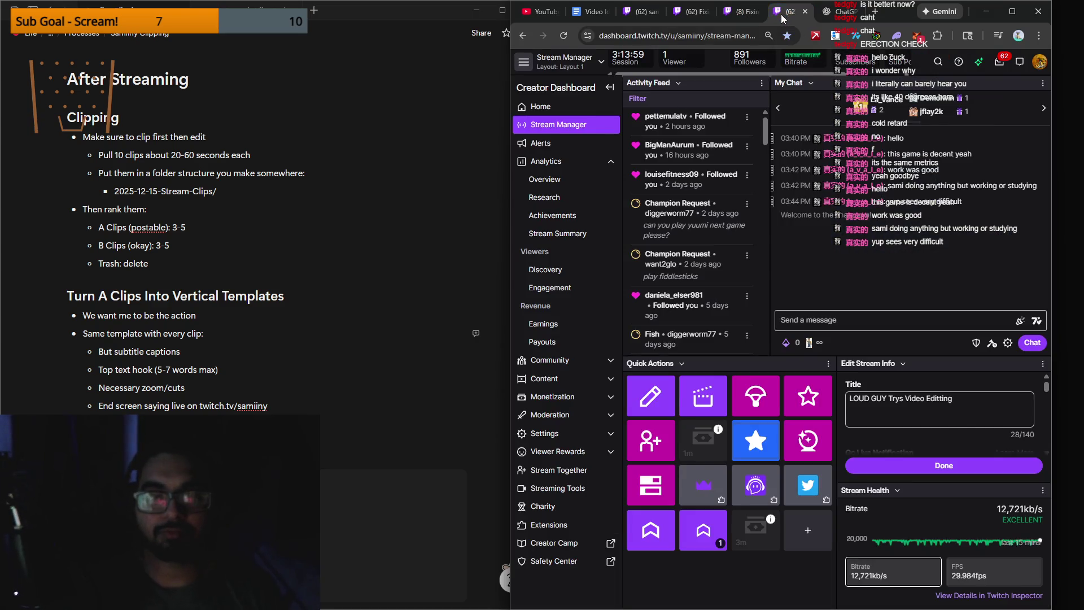
middle_click(785, 12)
left_click(739, 17)
left_click(683, 17)
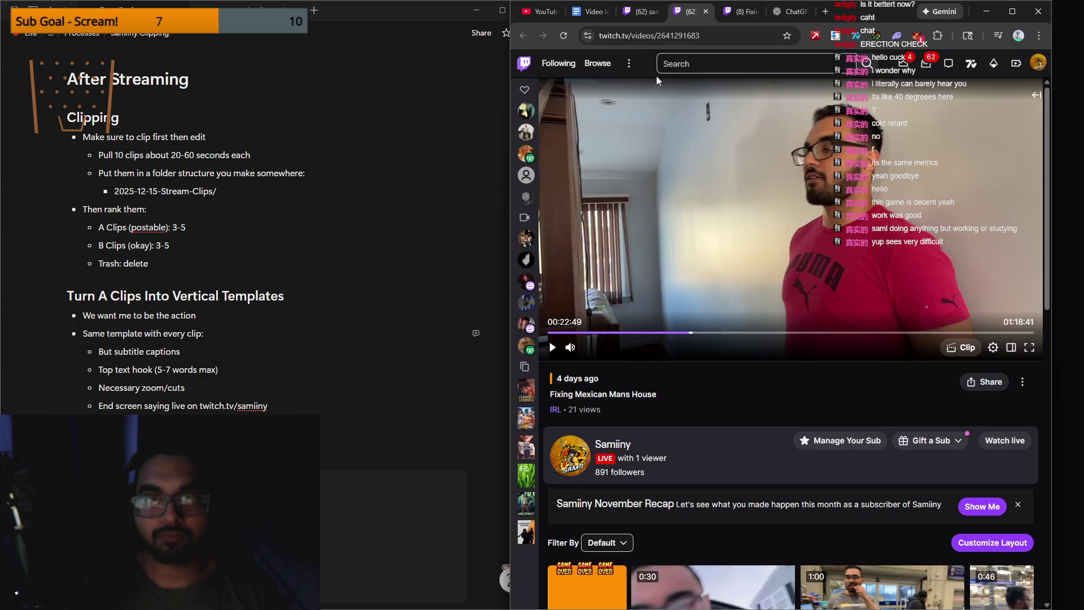
left_click(658, 12)
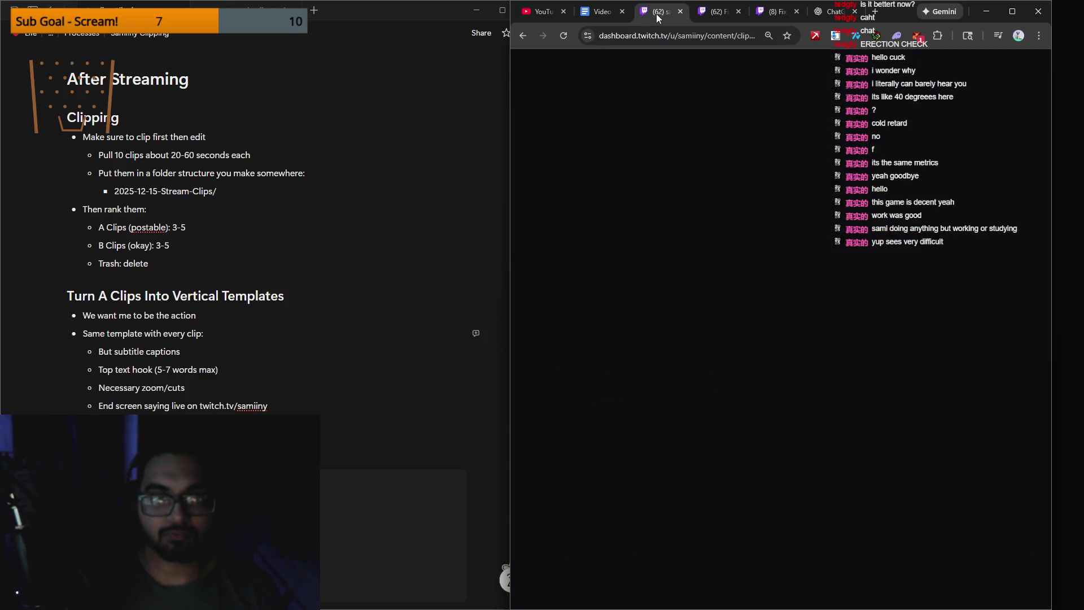
middle_click(658, 11)
left_click(719, 21)
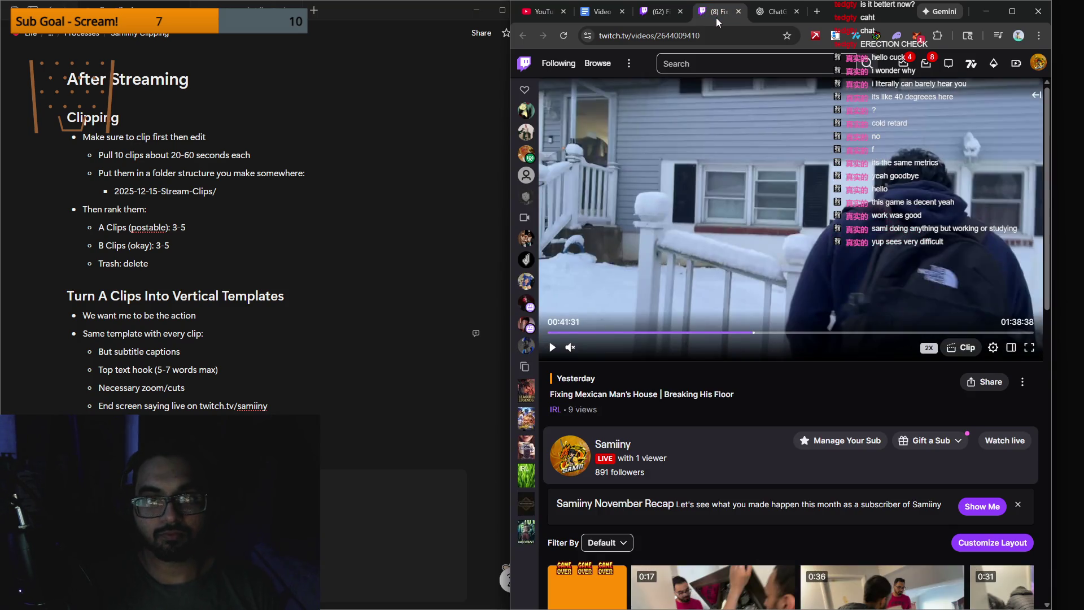
left_click_drag(718, 20, 382, 4)
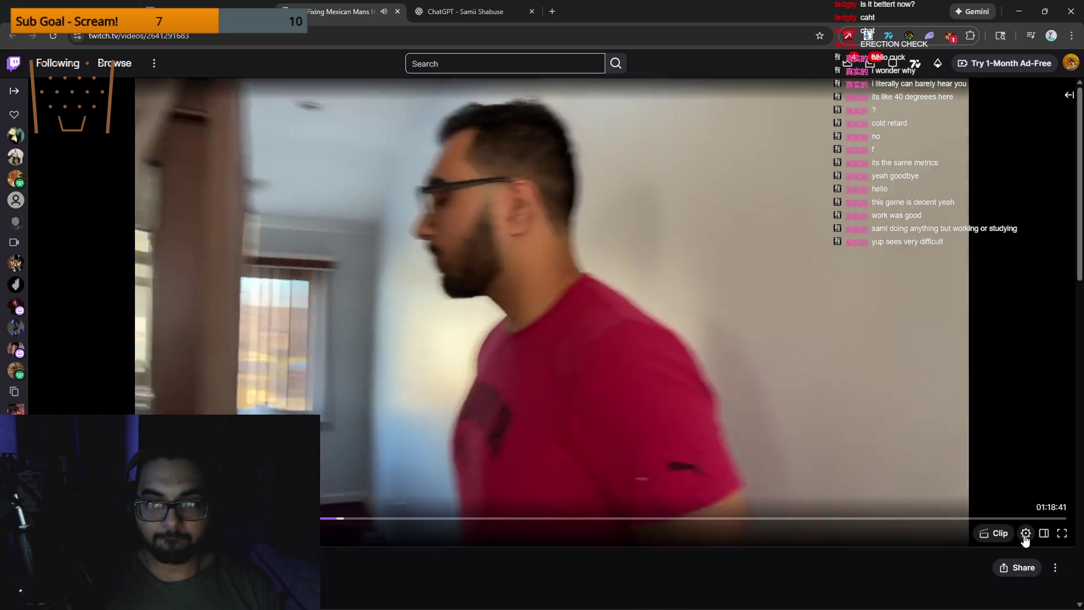
Step: Set playback to 2x and save a clip titled 'Trevor talking about his class'
left_click(1026, 533)
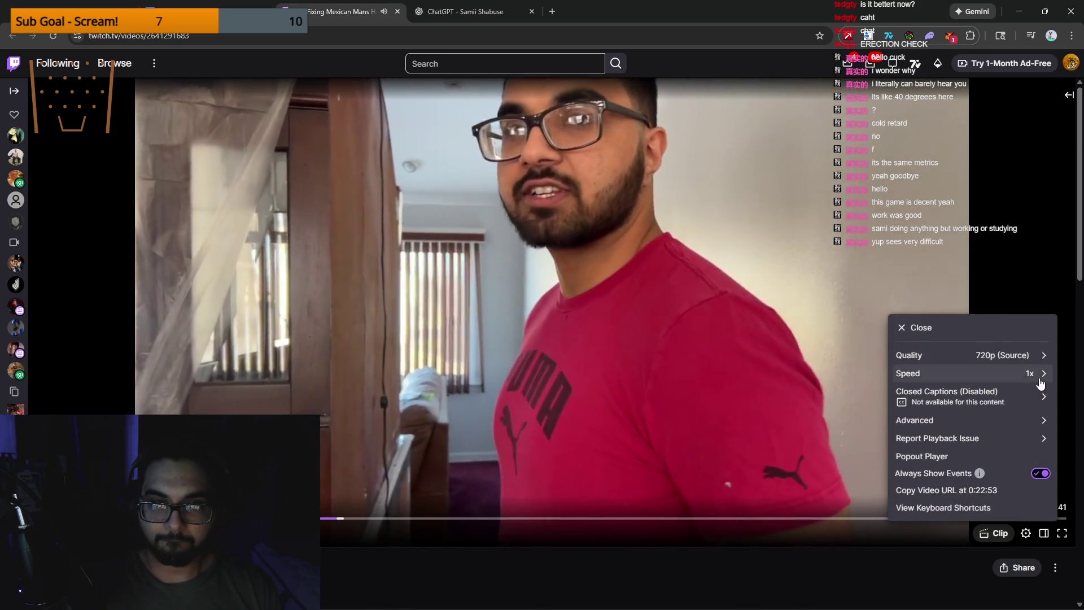
left_click(960, 373)
left_click(908, 513)
left_click(995, 533)
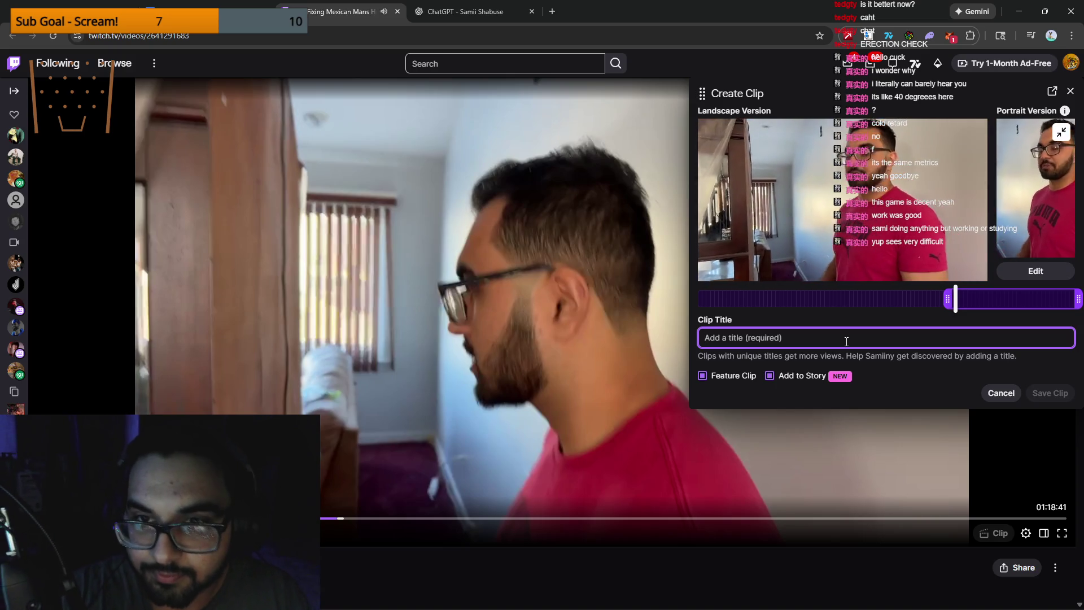
type("Trevor talking abou this")
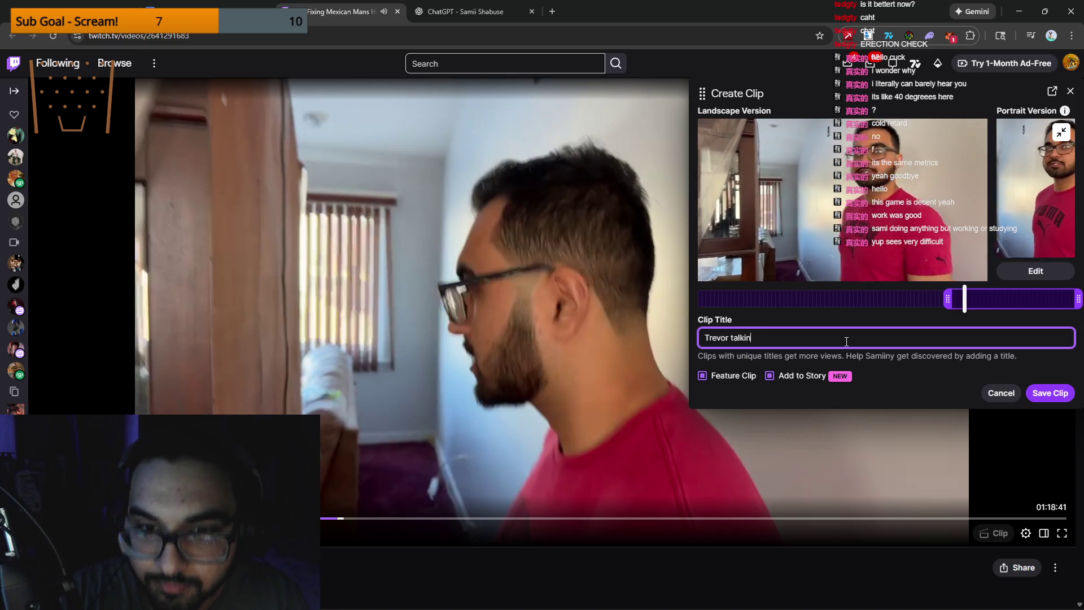
key("BackSpace")
key("BackSpace")
key("BackSpace")
type("t his class")
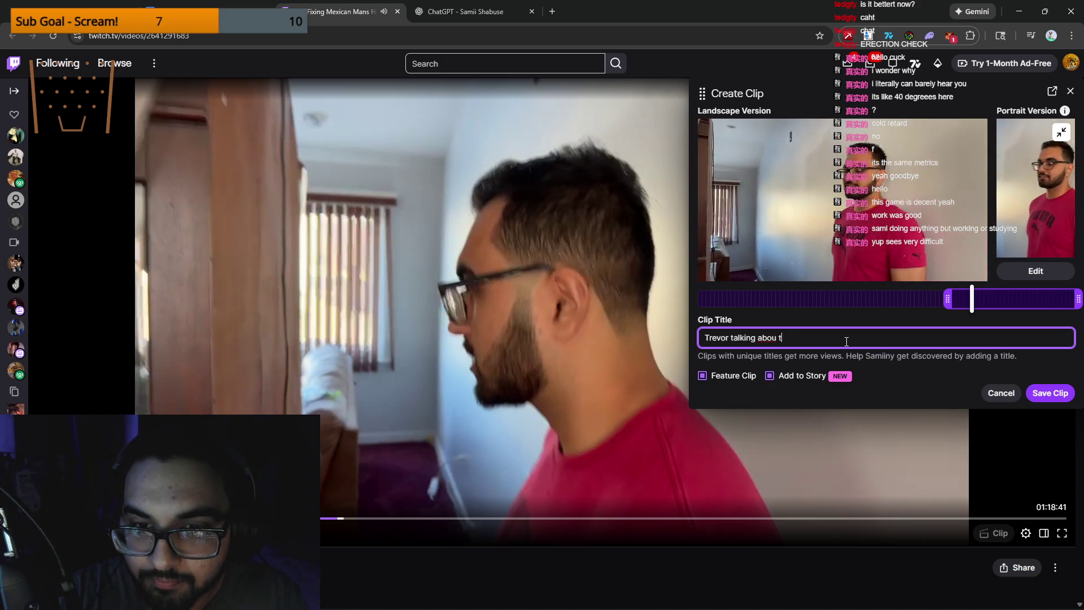
left_click(1045, 393)
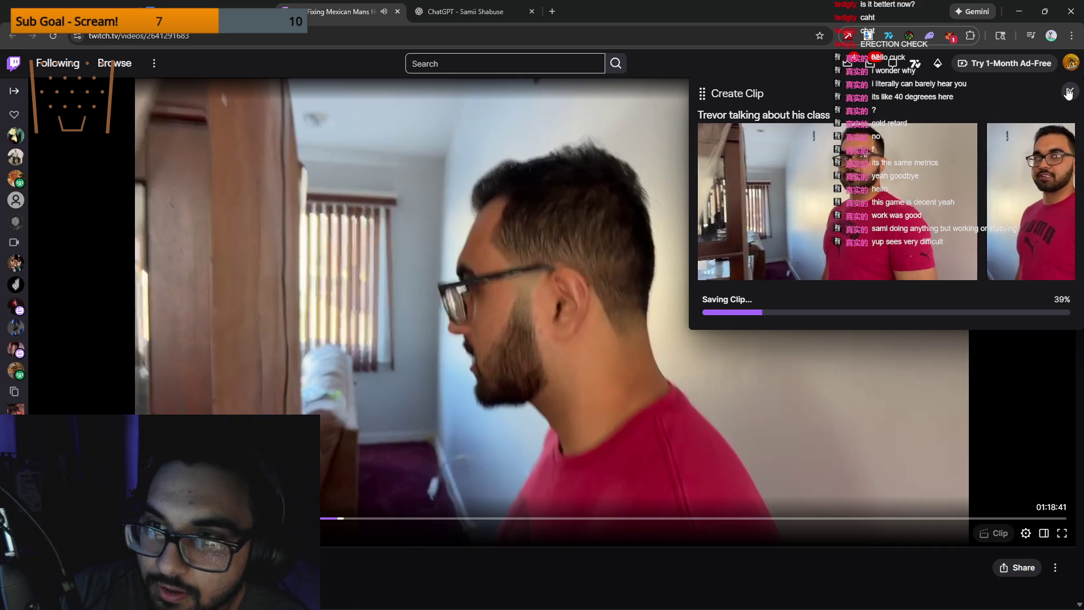
left_click(1026, 533)
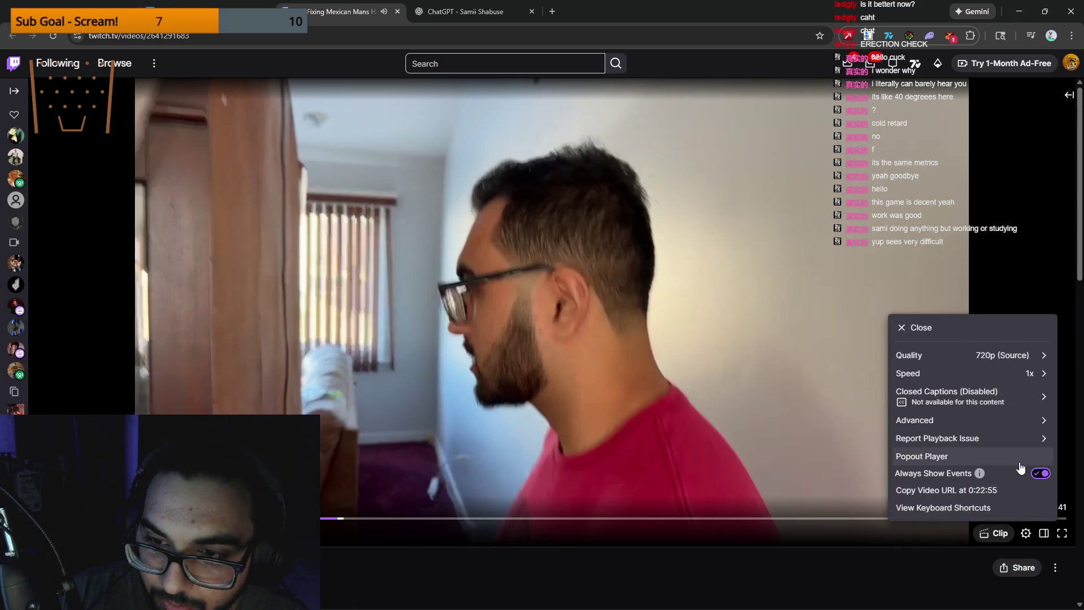
left_click(1029, 373)
Step: Play the VOD at 2x speed, pause on a clip-worthy moment at 01:18:41, and start a clip
left_click(918, 511)
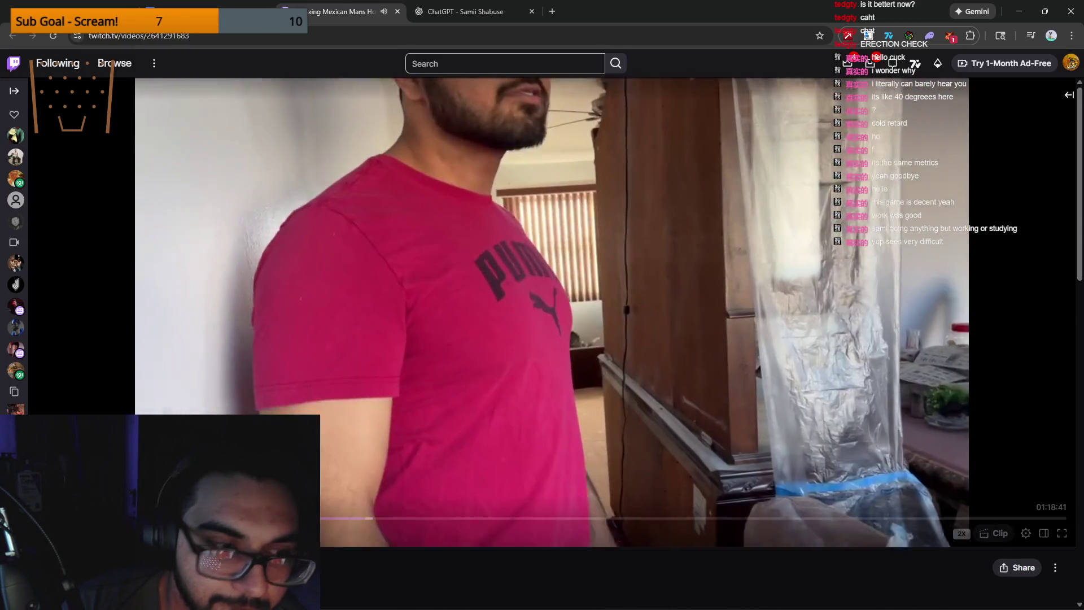
key("space")
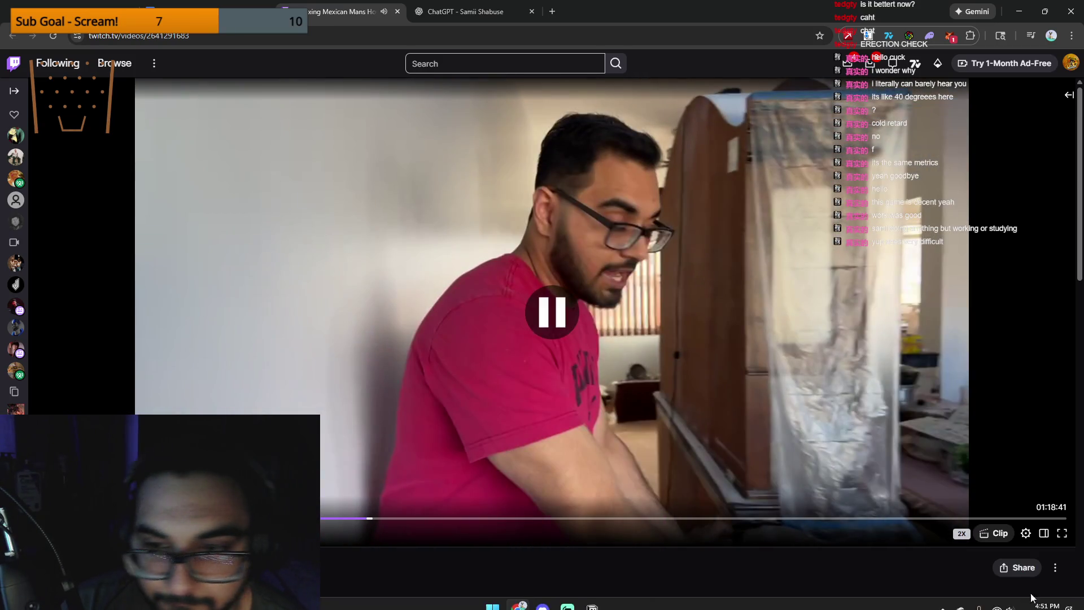
left_click(995, 533)
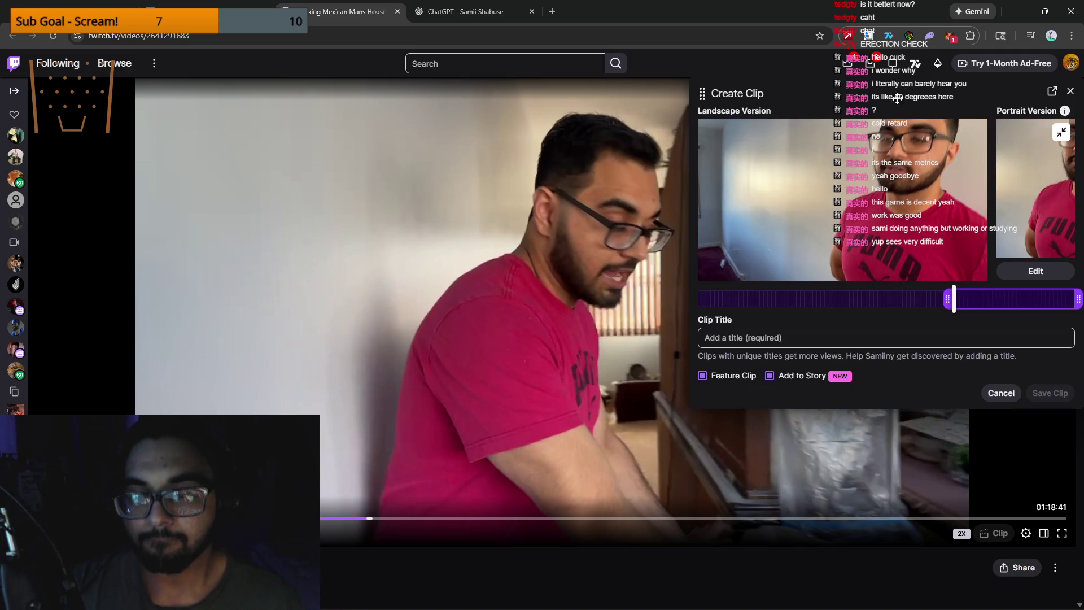
Step: Save the clip 'Going over what a truss is versus metal beams' and resume the VOD
left_click_drag(903, 95, 651, 105)
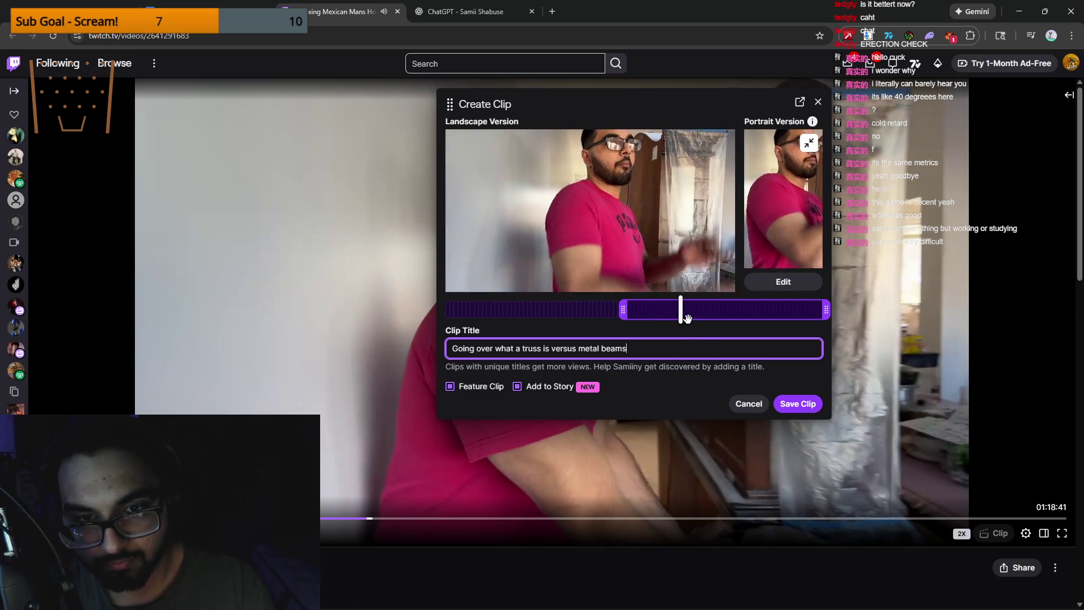
left_click(798, 403)
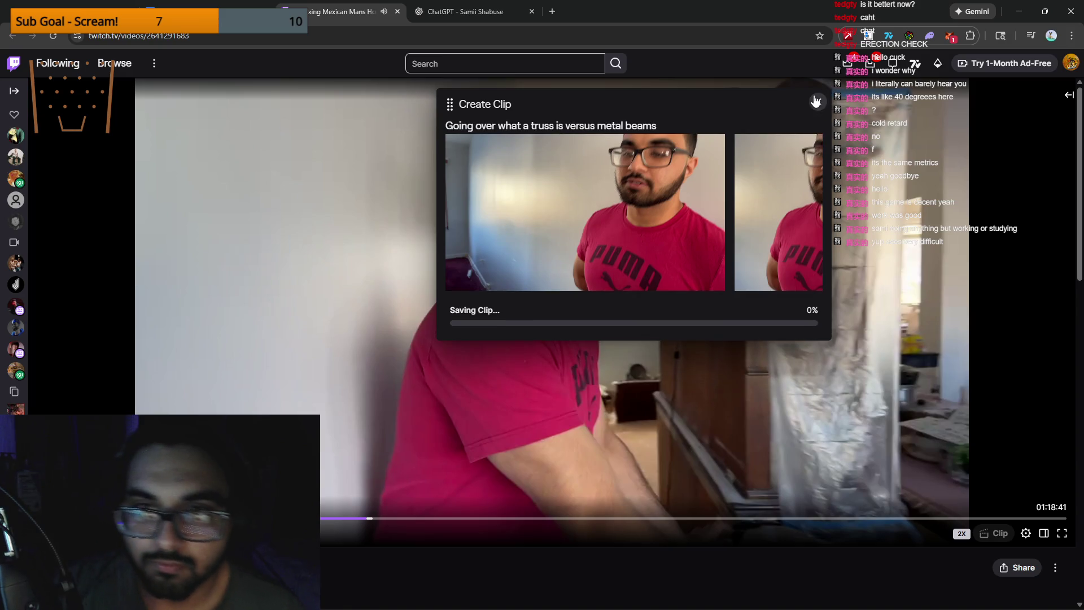
left_click(816, 101)
key("space")
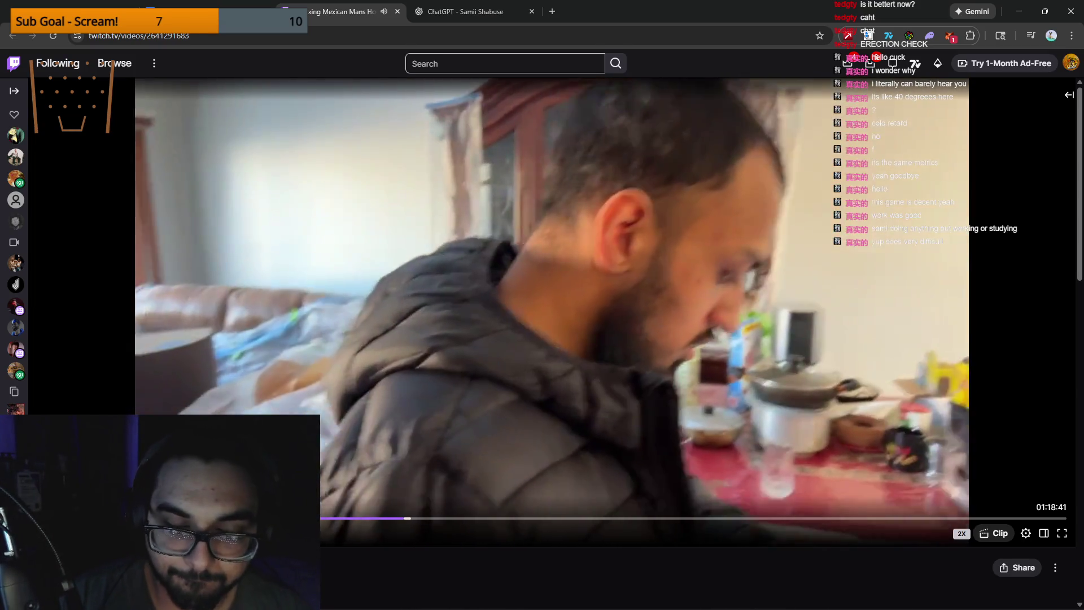
Step: Pause the VOD on the room of plastic-covered furniture
key("space")
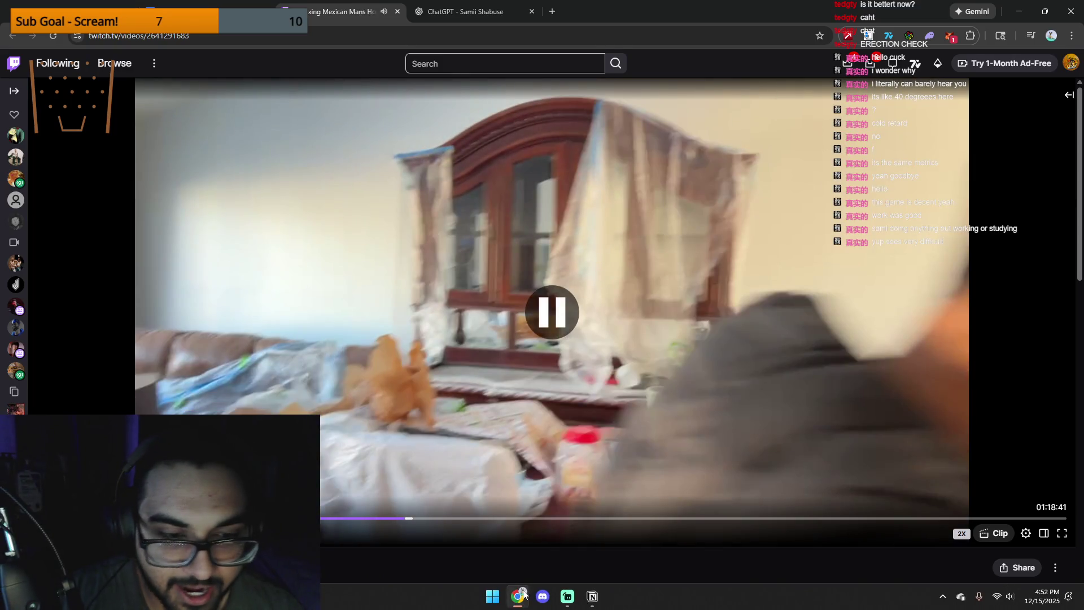
Step: Launch League of Legends from Windows search, dismiss the Riot Client sign-in, and resume the VOD
left_click(489, 598)
type("l")
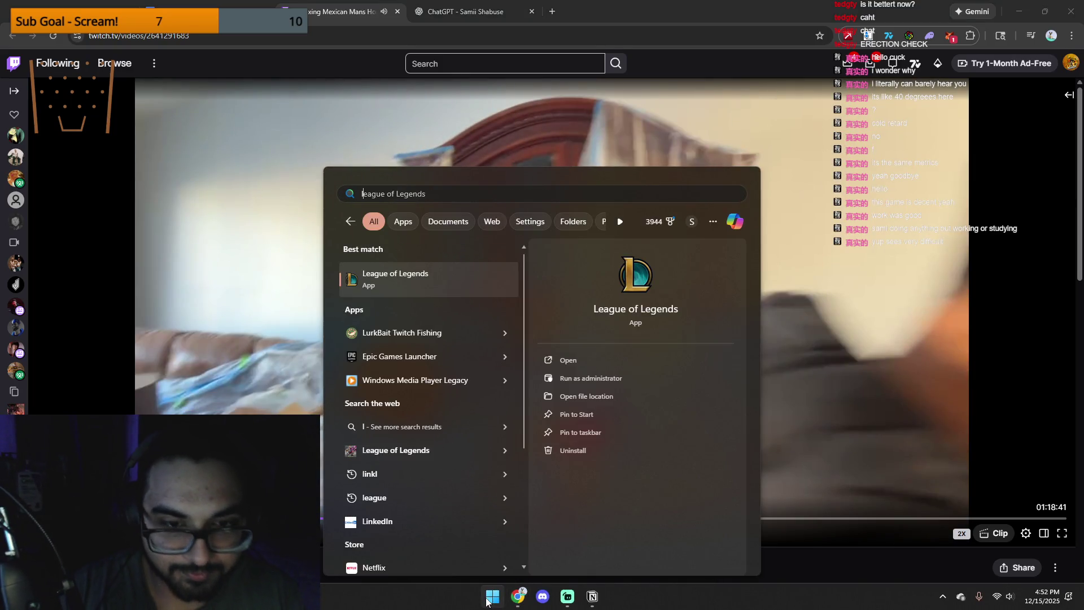
key("Return")
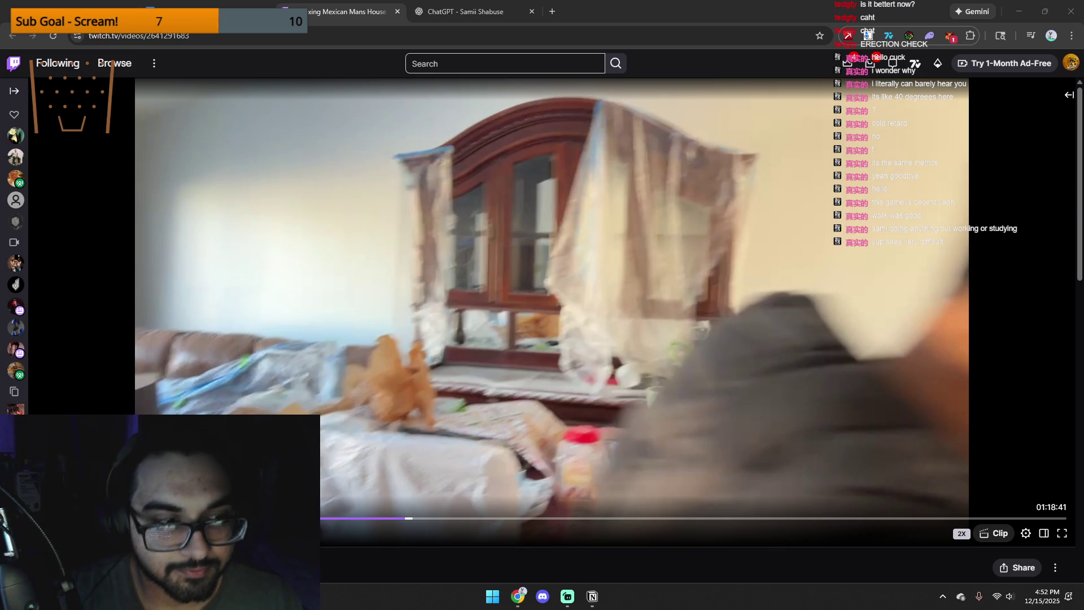
key("space")
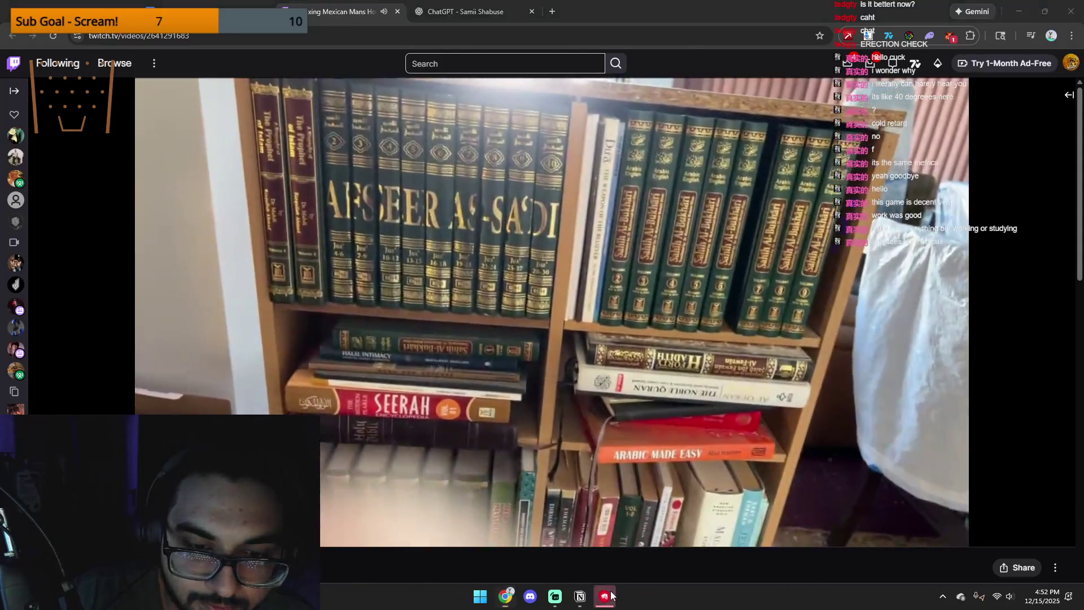
left_click(611, 595)
left_click(598, 571)
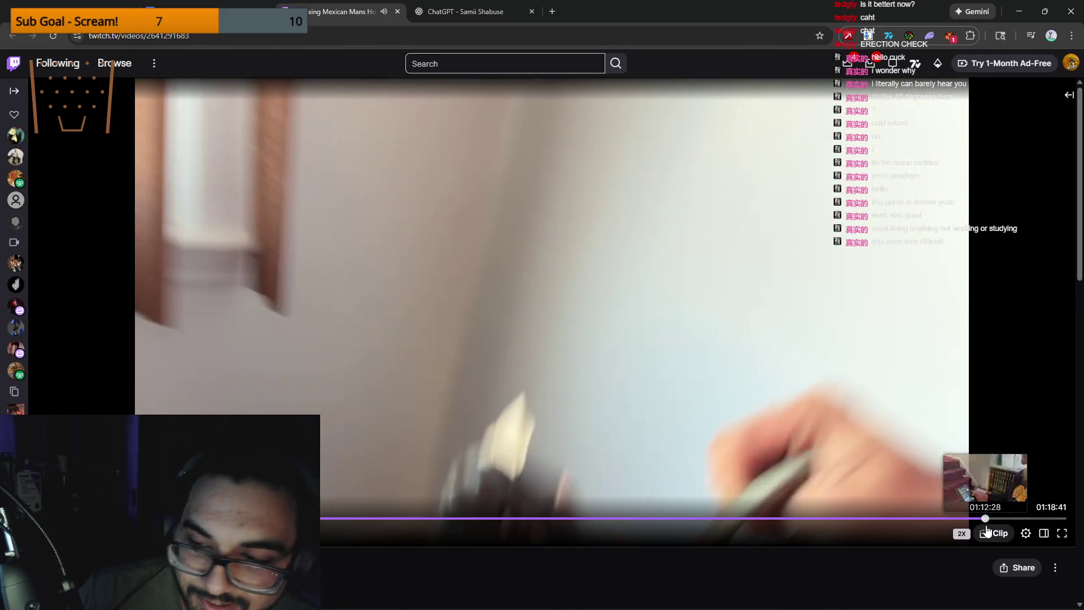
Step: Seek the VOD back to the carpet-cutting-with-scissors scene and pause there
left_click(986, 519)
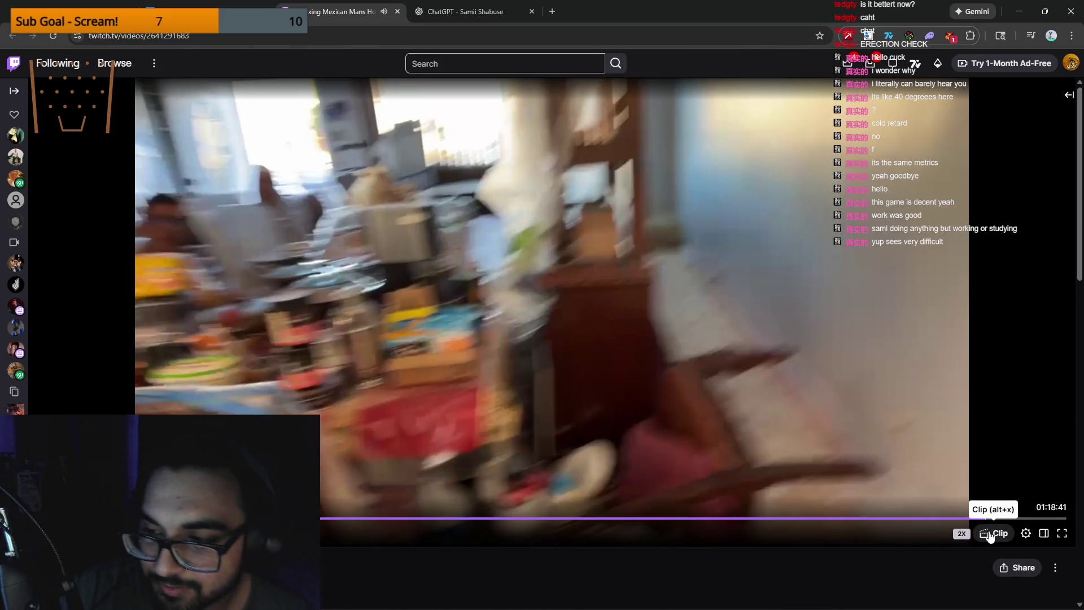
left_click(822, 525)
left_click(780, 525)
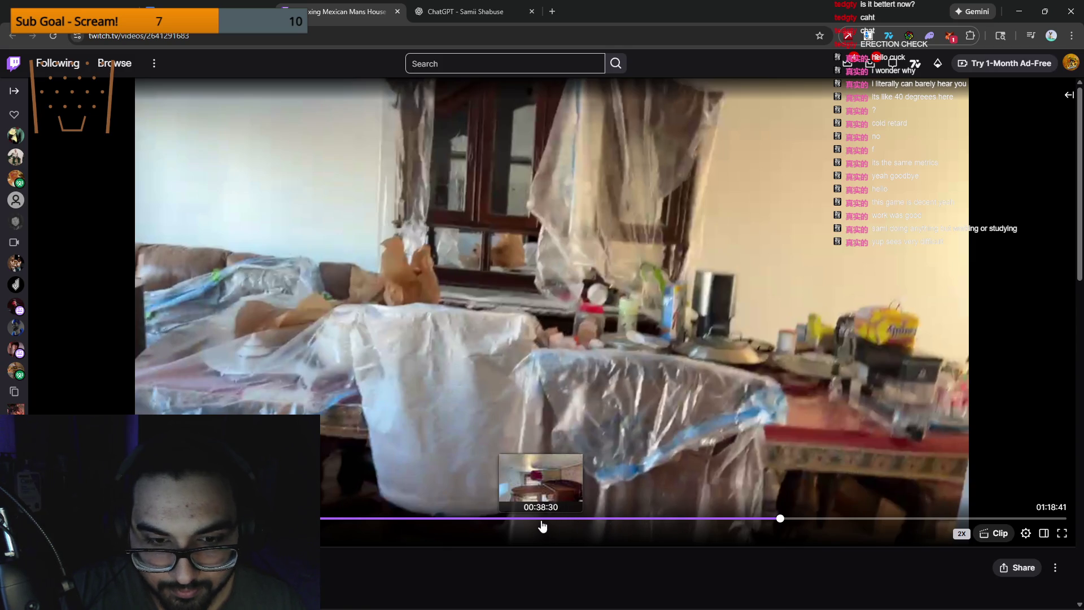
left_click(428, 517)
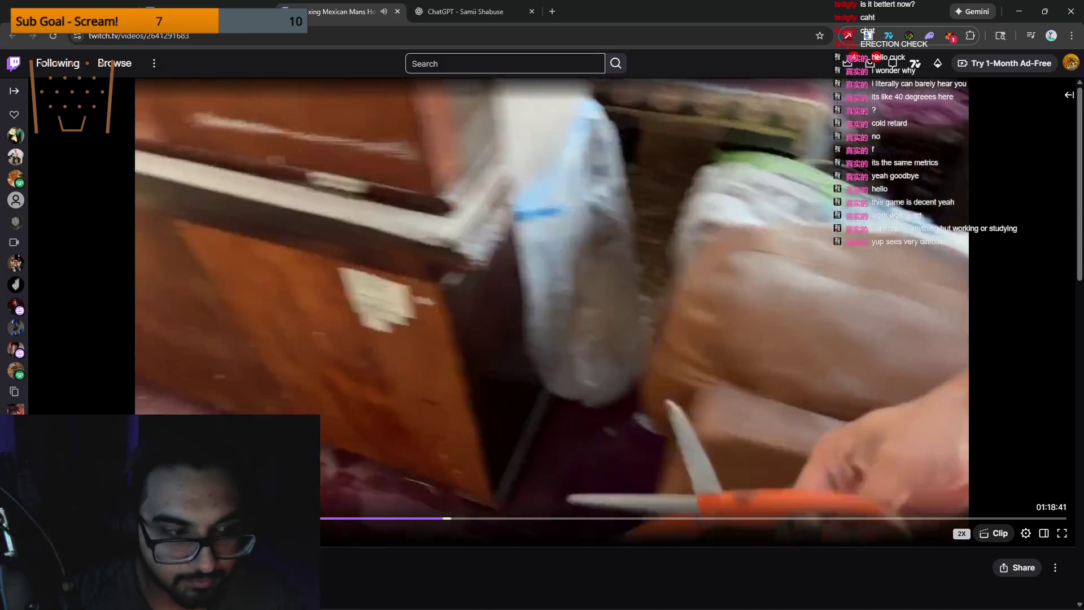
key("space")
Step: Extend the carpet clip to 60 seconds and save it as 'Trying to cut carpet with scissors'
left_click(985, 535)
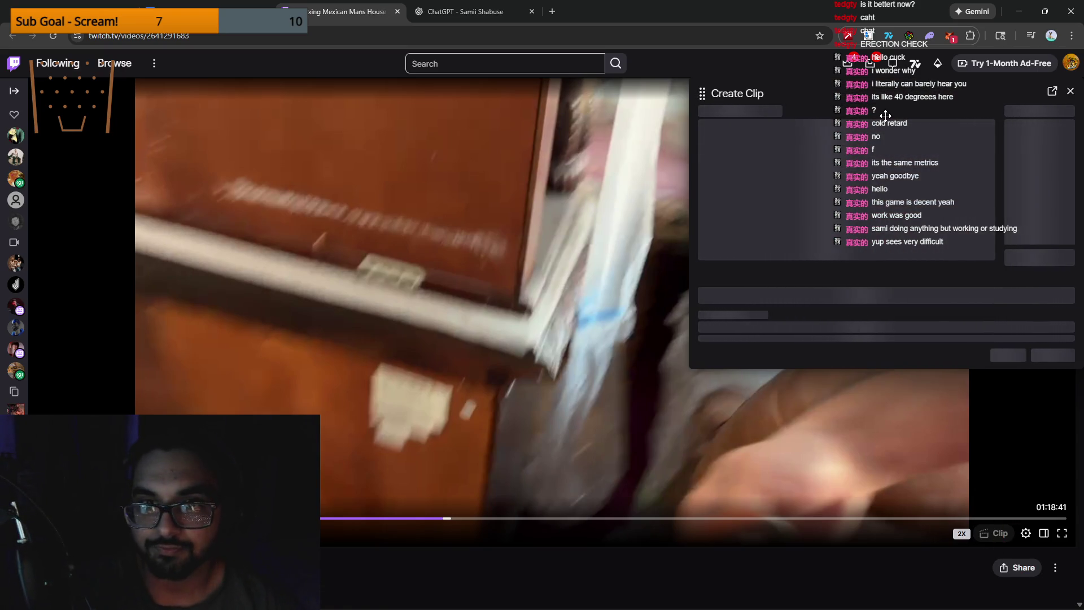
left_click_drag(772, 306, 641, 307)
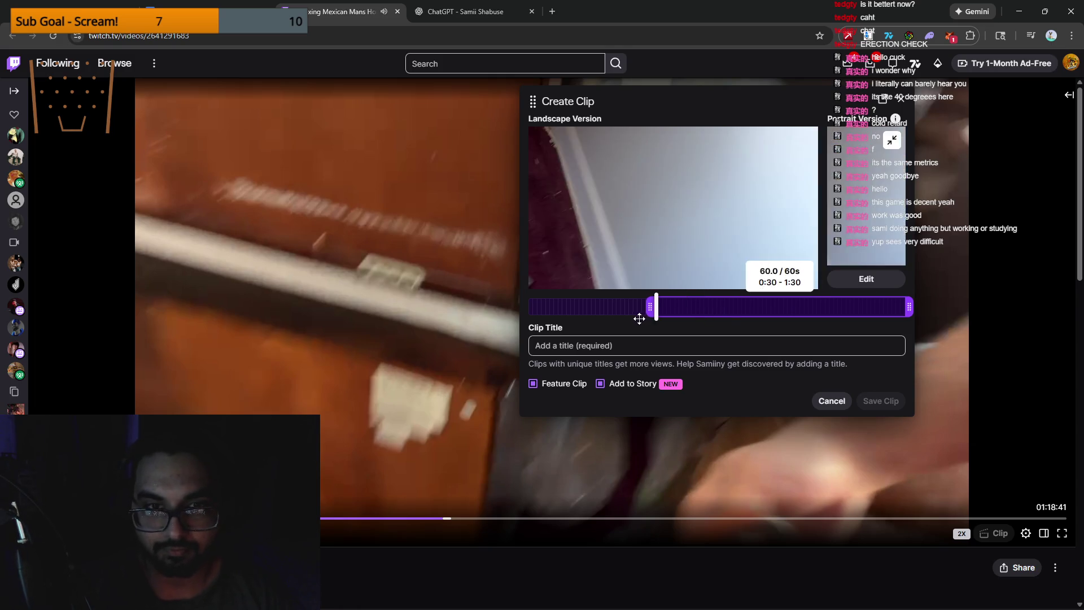
left_click(657, 345)
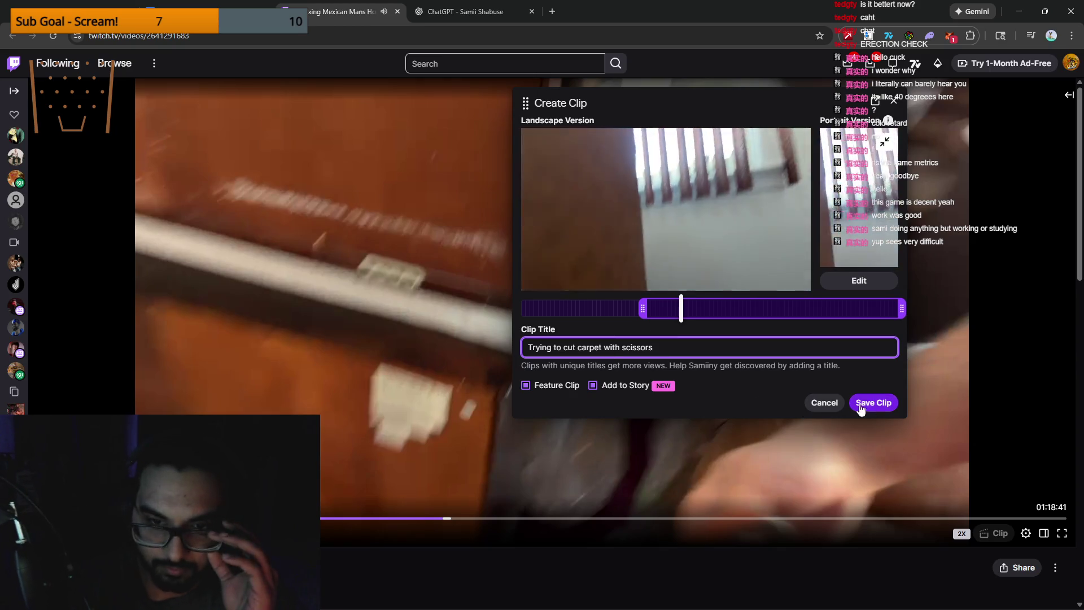
left_click(858, 402)
left_click(896, 101)
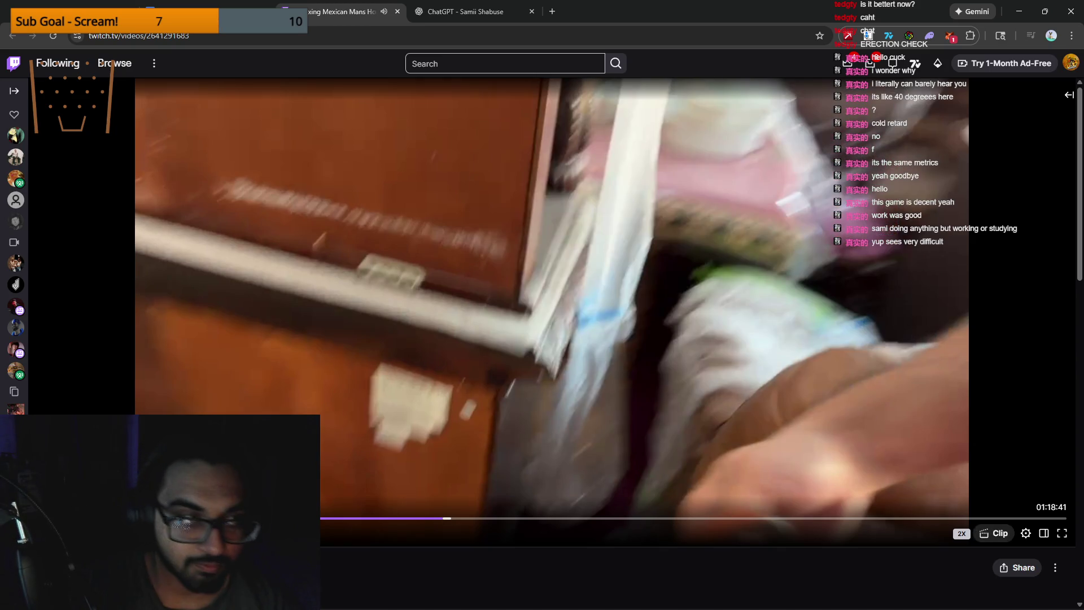
Step: Resume playing the Fixing Mexican Man's House VOD past the carpet scene
key("space")
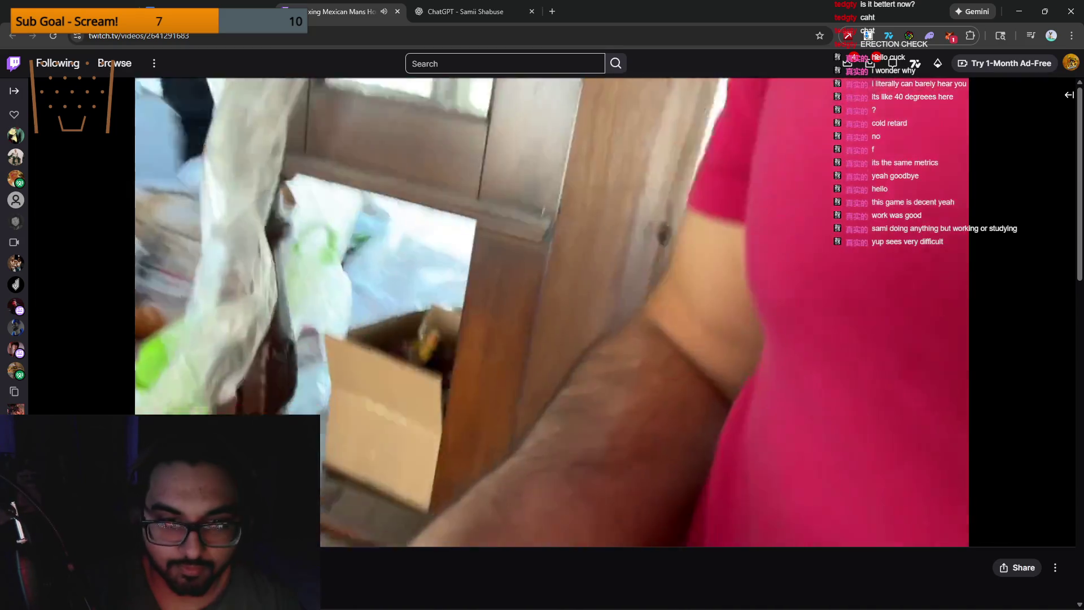